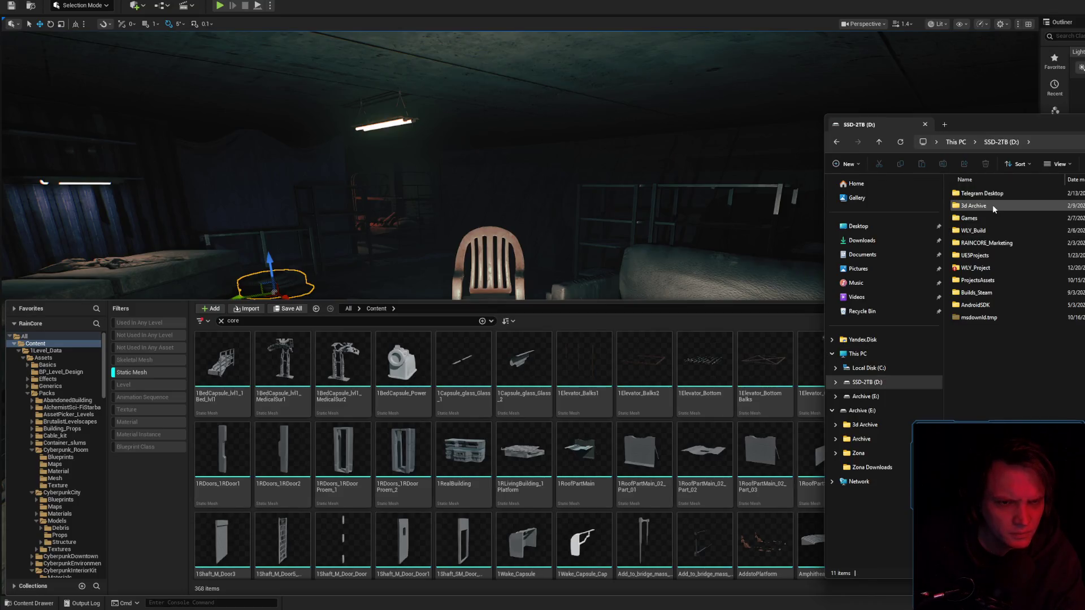
- Switch to the Archive (E:) drive and open its 3d Archive folder
double_click(992, 205)
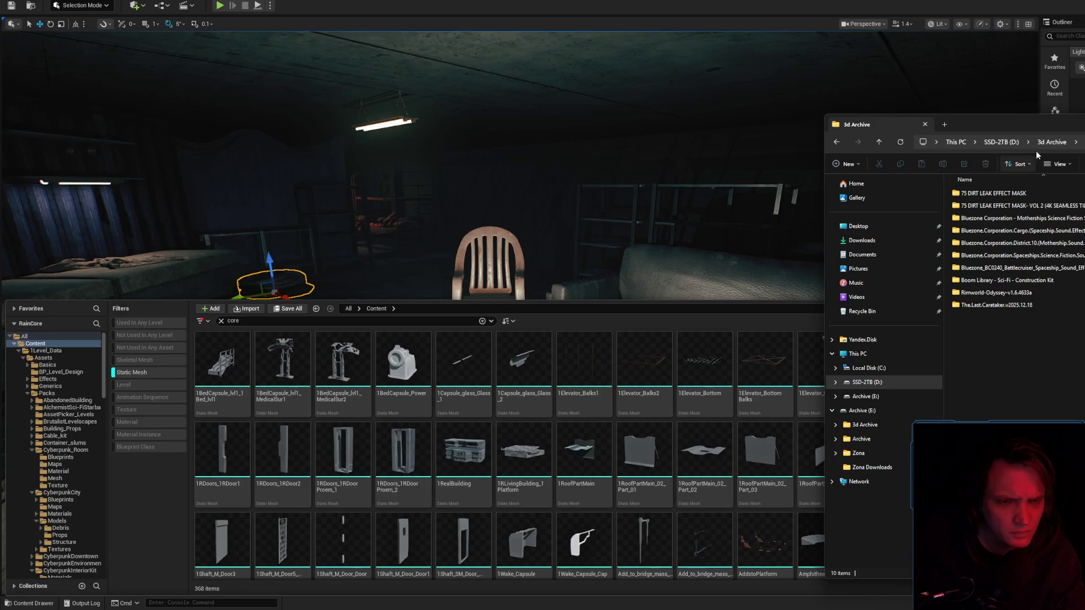
left_click(998, 141)
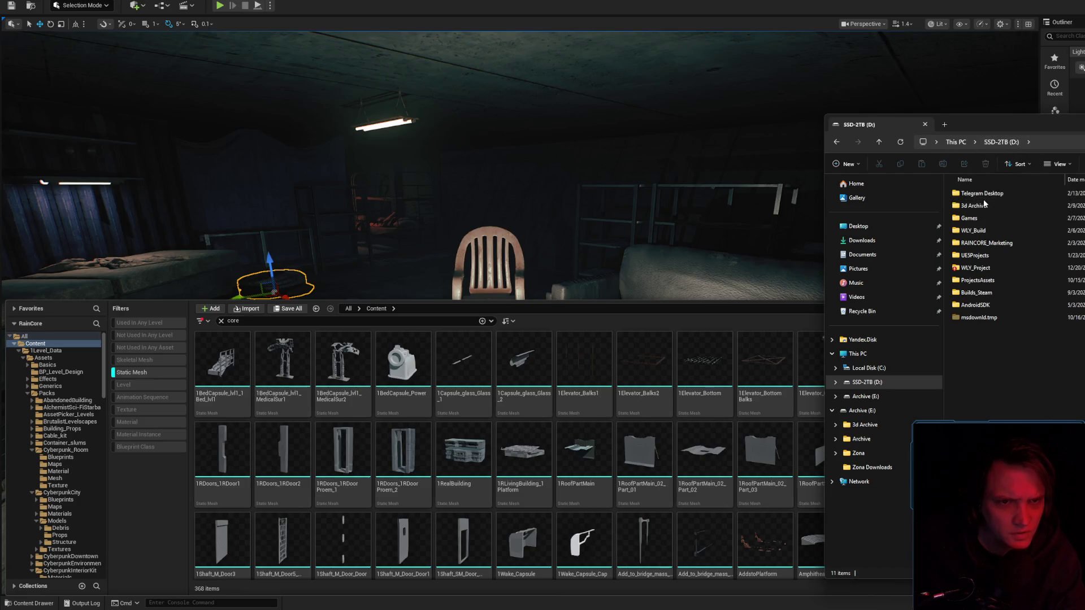
double_click(983, 206)
left_click(994, 142)
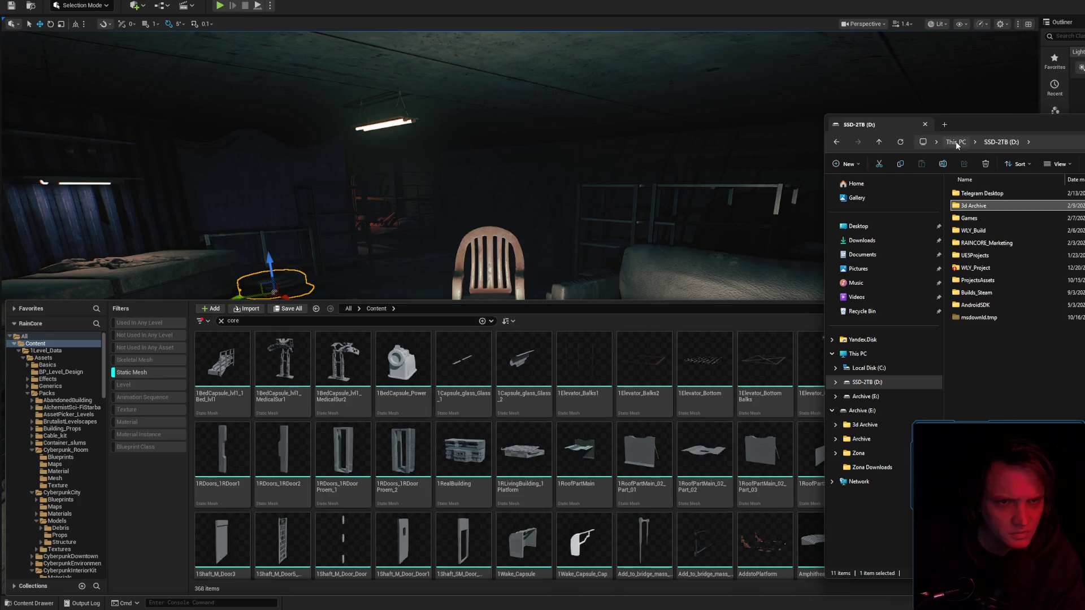
left_click(974, 142)
left_click(1001, 199)
left_click(1012, 193)
double_click(1012, 195)
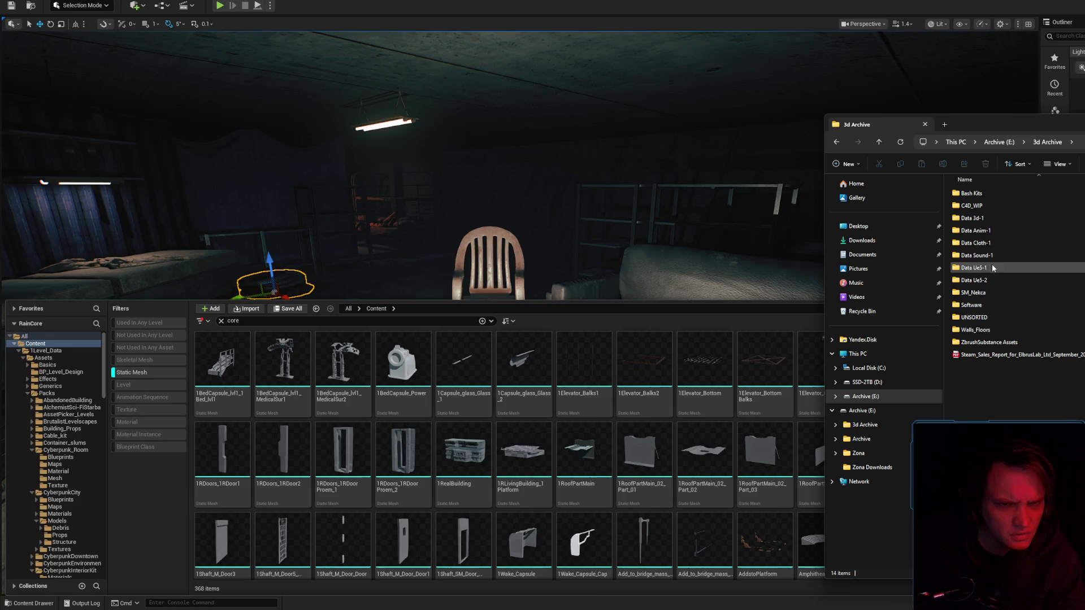
- Open Bash Kits > Sci-Fi KitBash And Props Pack > All In One
double_click(983, 218)
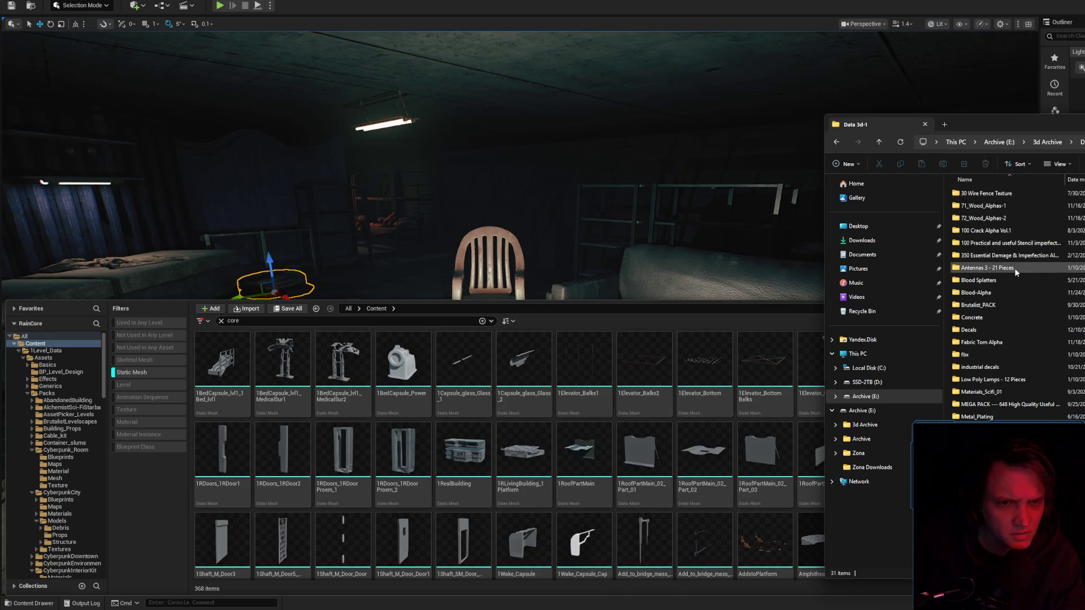
left_click(1046, 142)
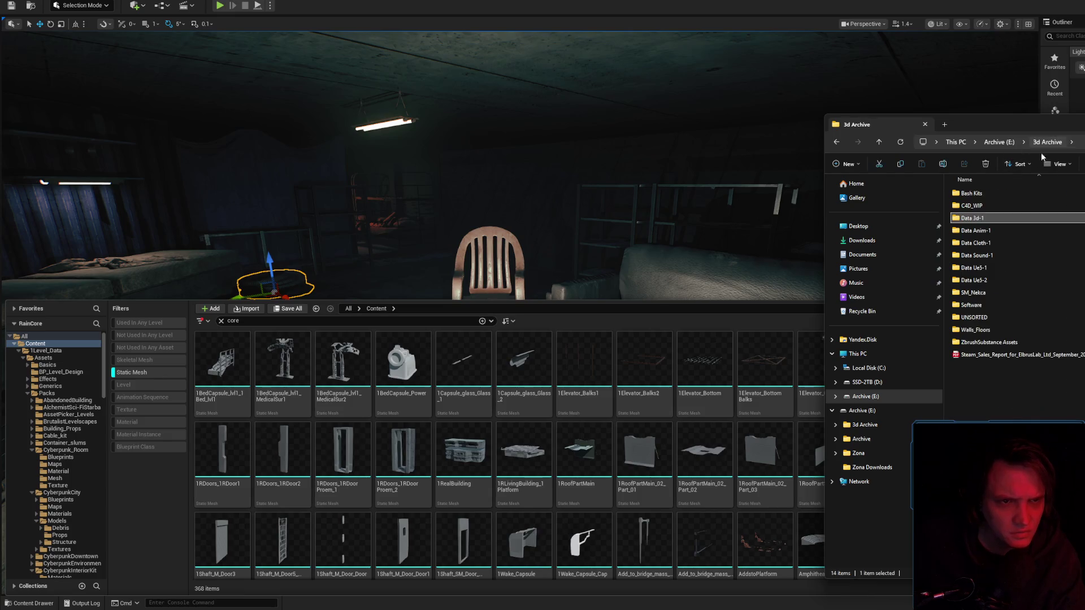
double_click(982, 195)
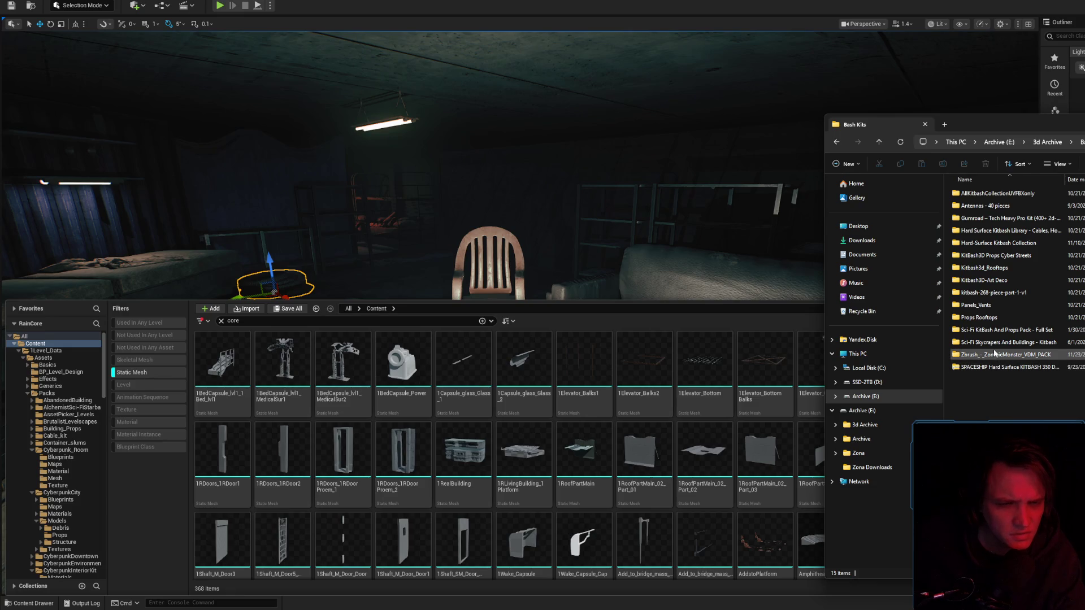
double_click(993, 330)
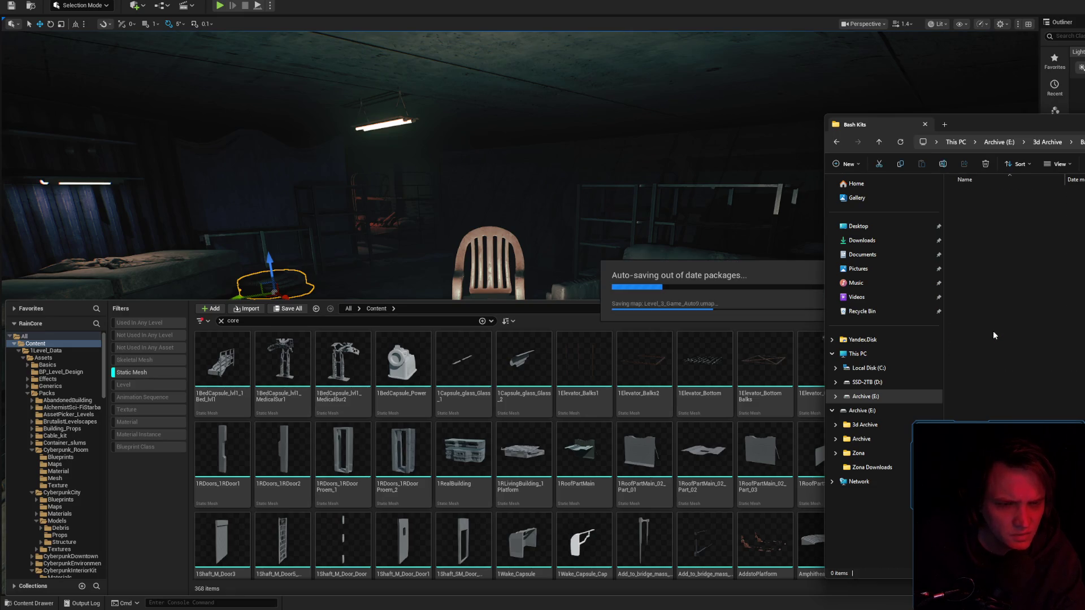
double_click(1002, 195)
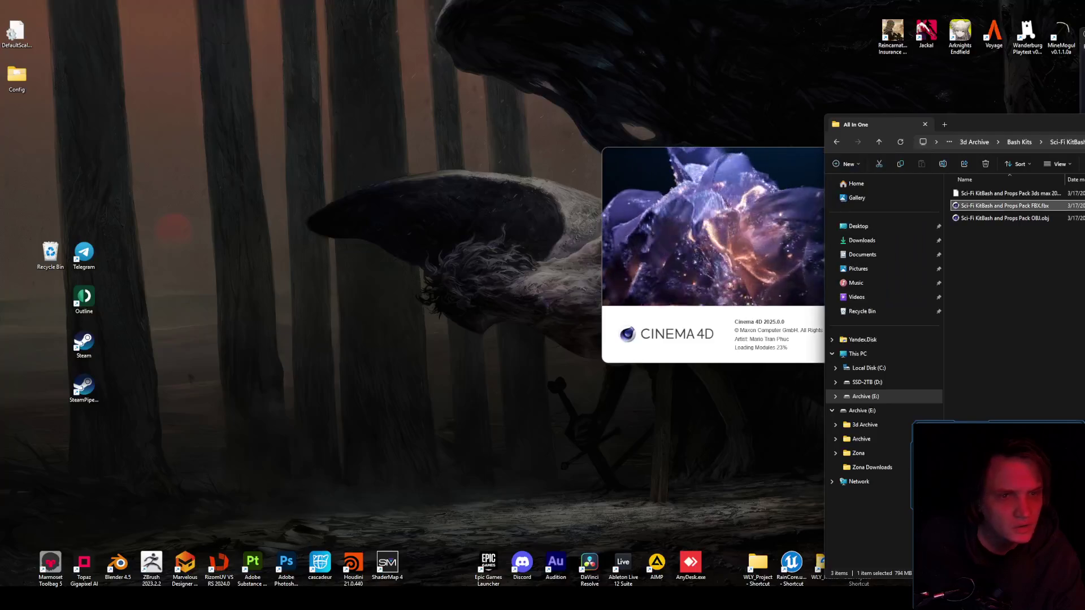
- Go up to Bash Kits and open the Gumroad Tech Heavy Pro Kit's Examples folder
left_click(1057, 142)
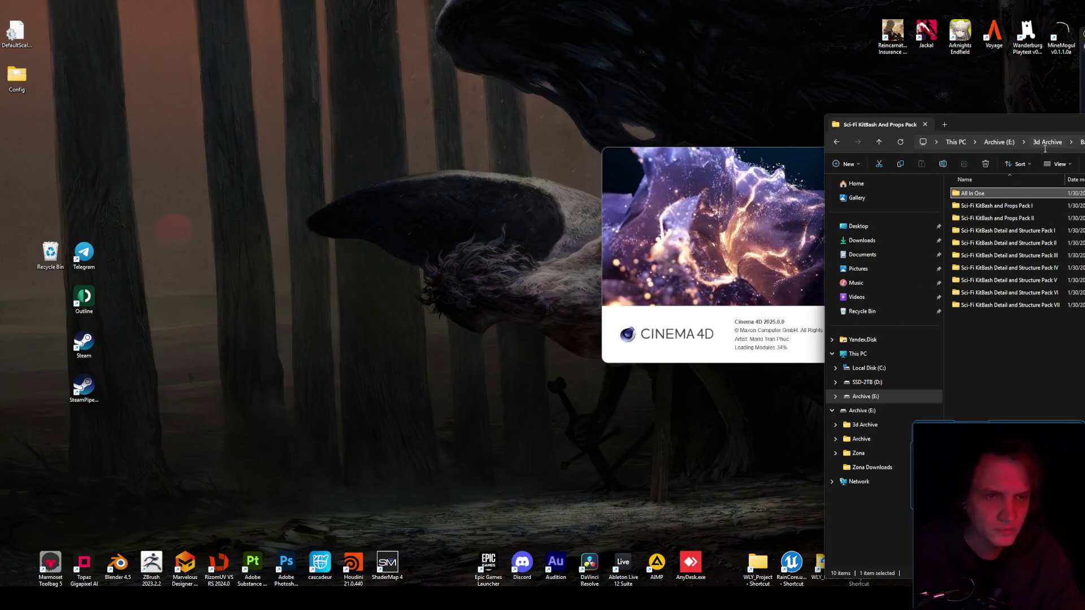
left_click(1079, 142)
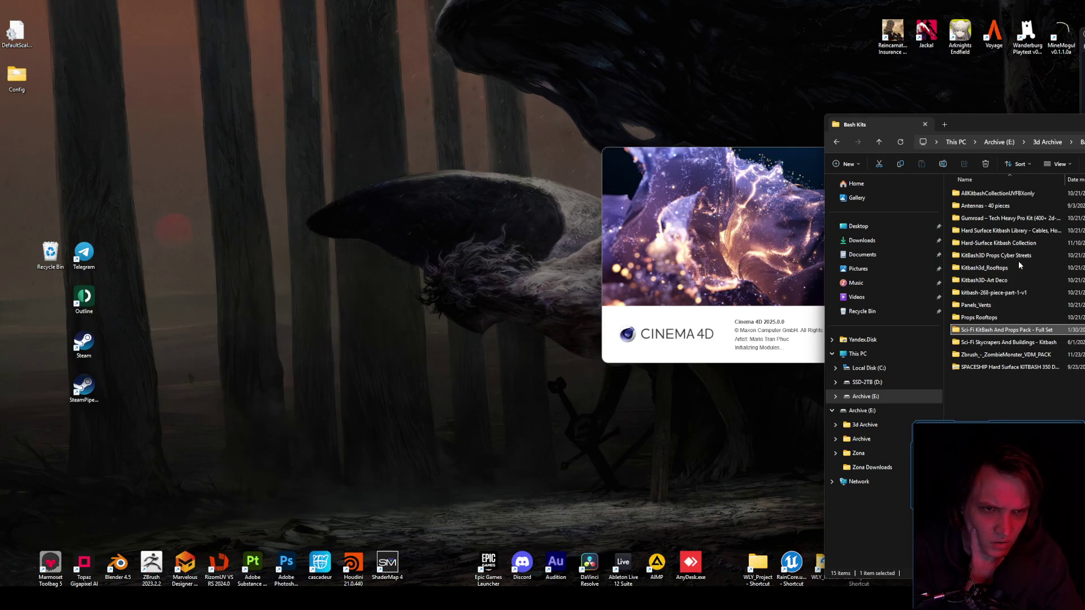
double_click(1021, 219)
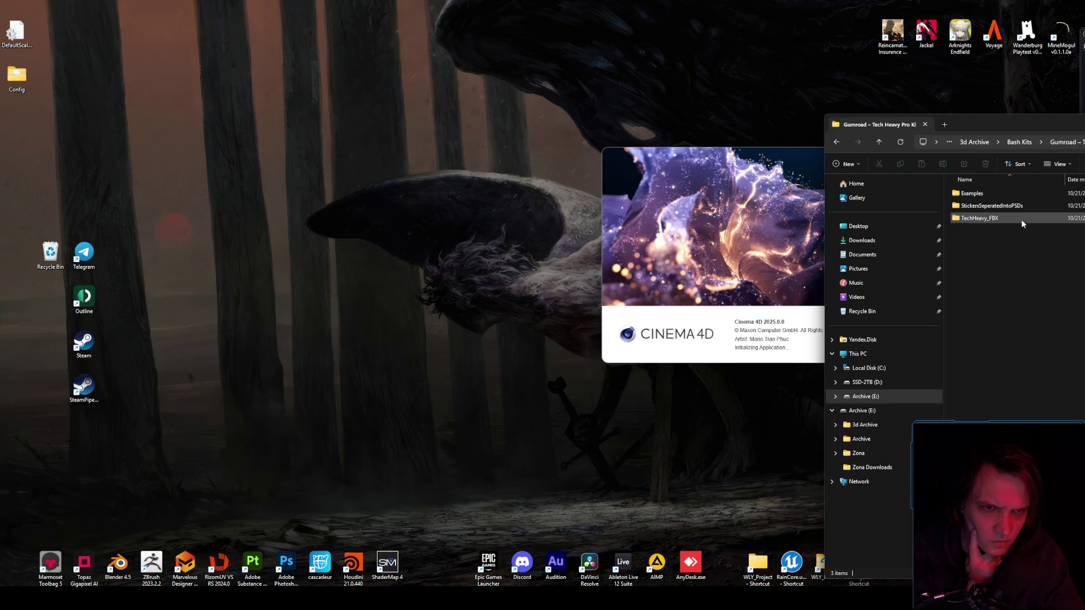
double_click(1020, 193)
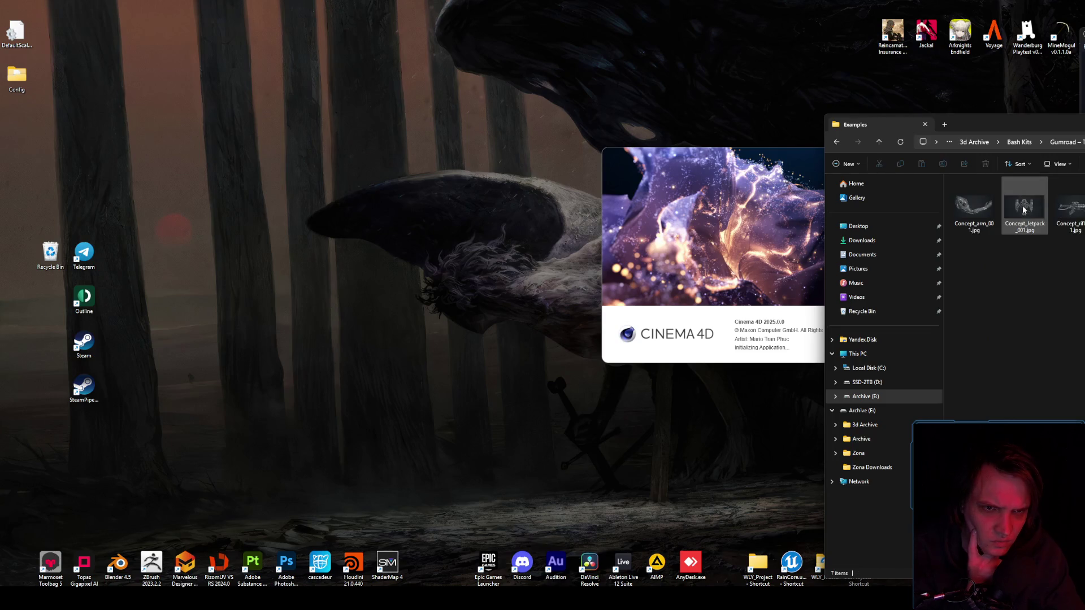
- View Concept_arm_001.jpg and the following concept images in Photos, then leave the viewer
left_click(973, 218)
double_click(973, 219)
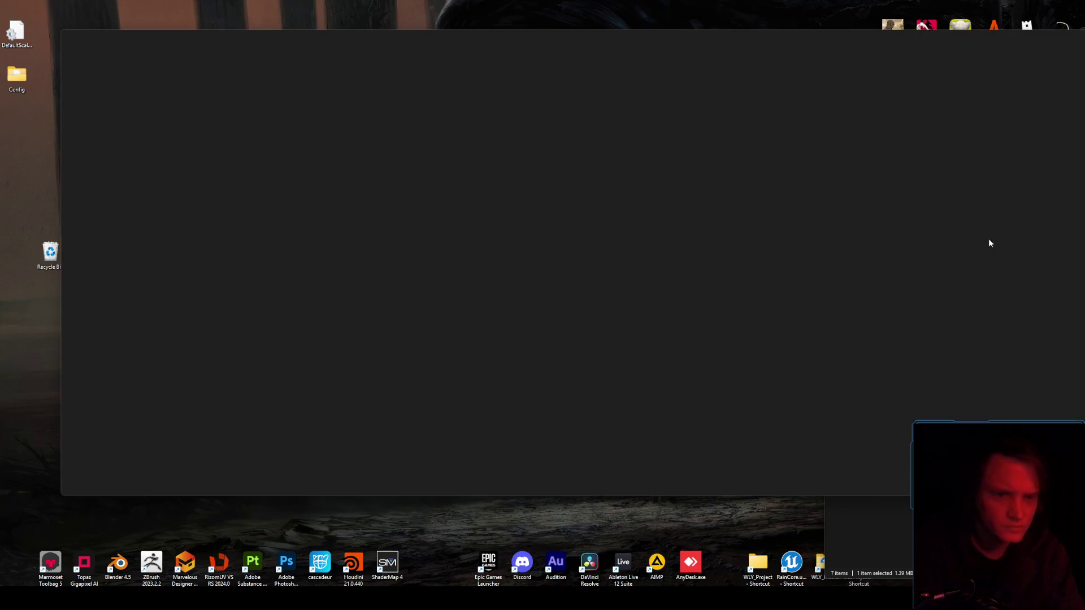
key("Right")
key("Right")
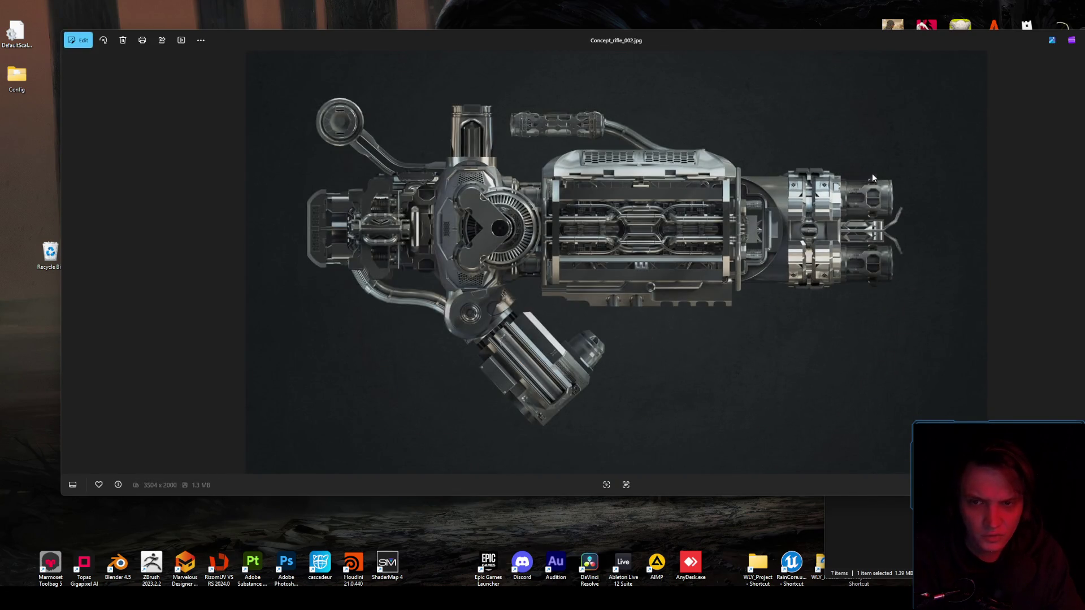
key("Right")
key("Right")
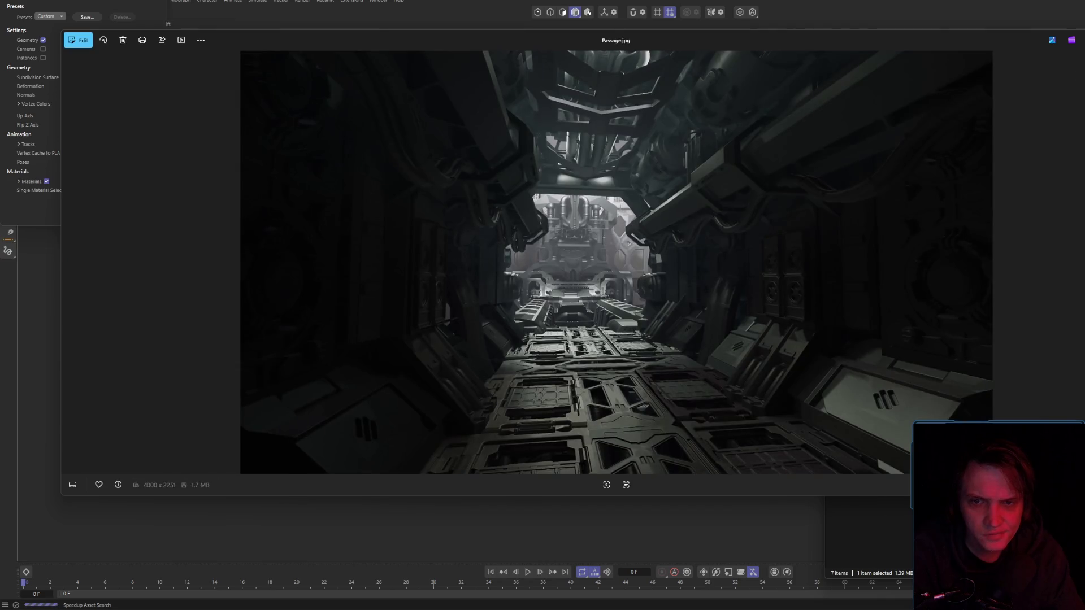
key("alt+Tab")
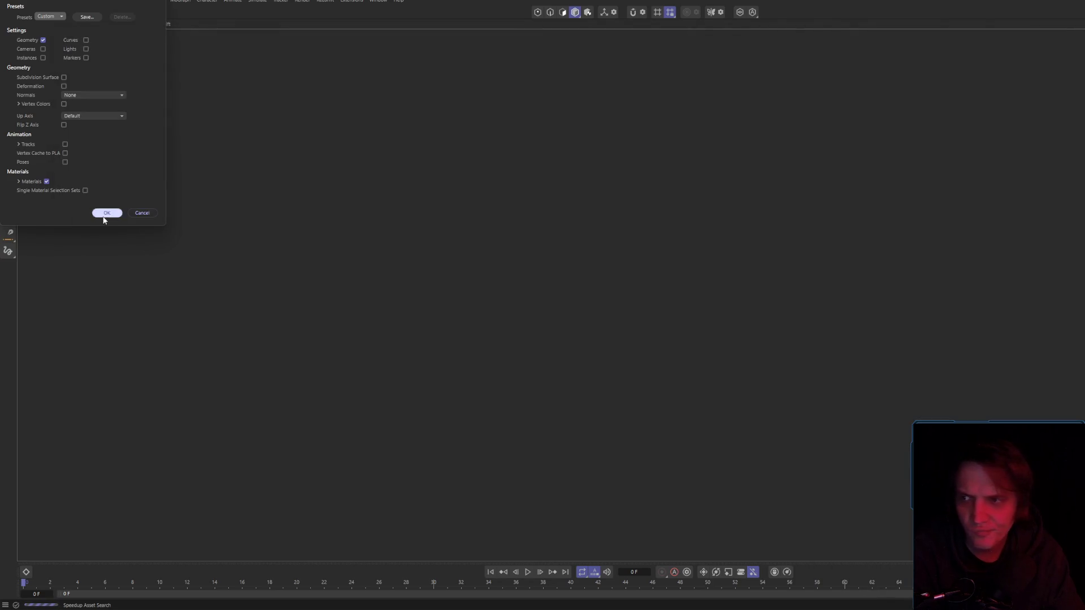
- Confirm the FBX import settings so the Sci-Fi KitBash parts load into Cinema 4D
left_click(106, 213)
key("alt+Tab")
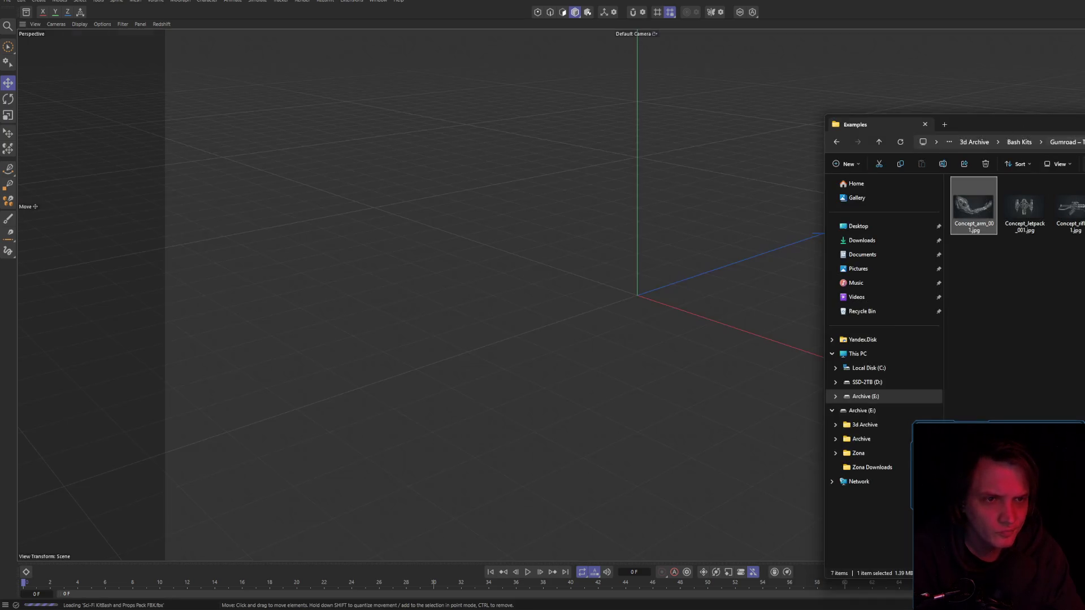
left_click(1062, 142)
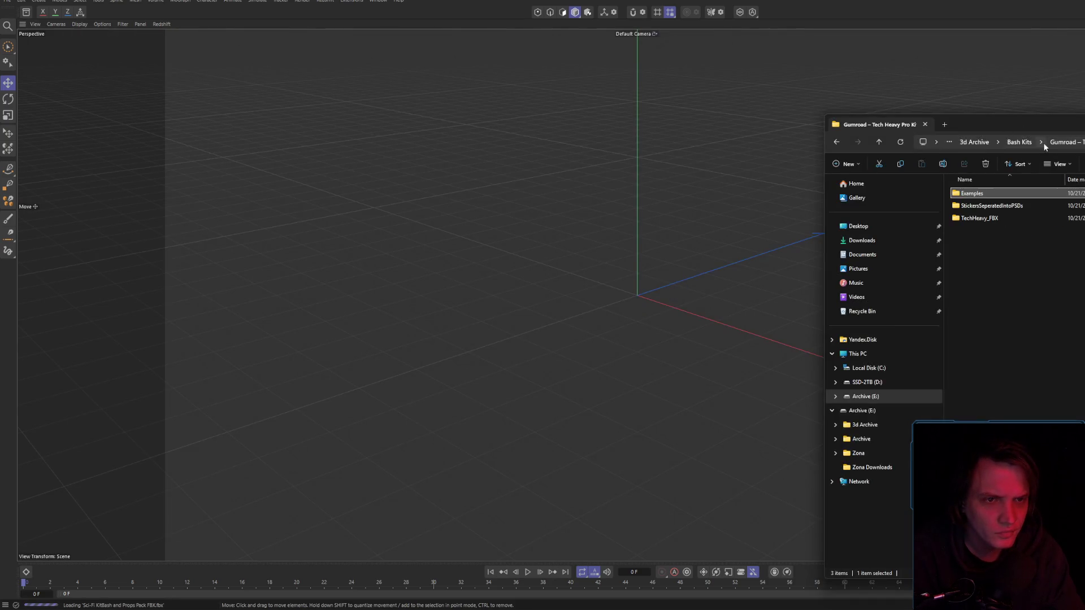
key("alt+Tab")
key("alt+Tab")
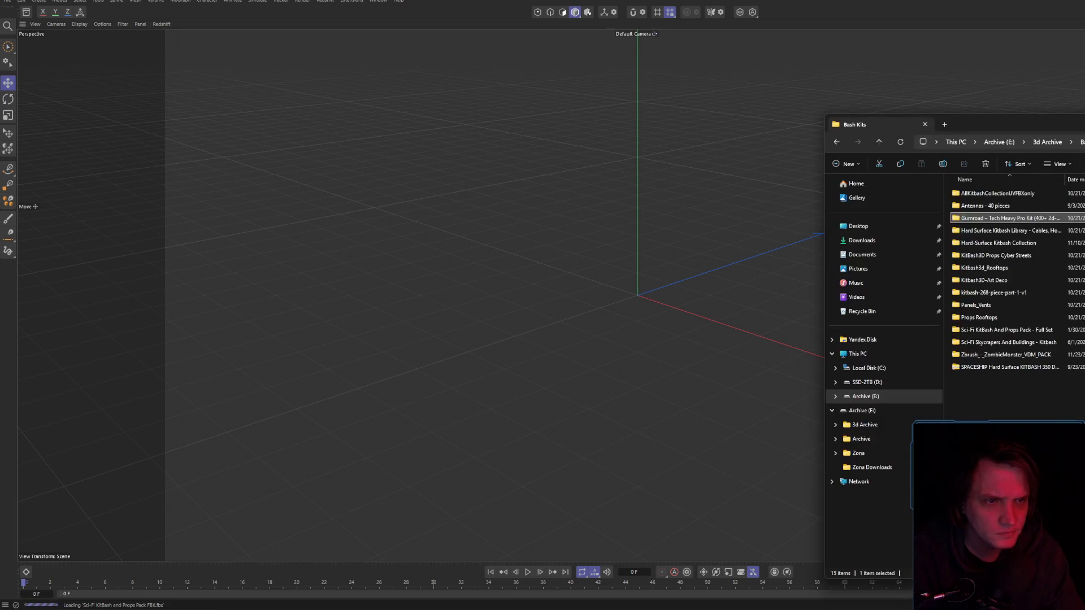
- Open Bash Kits > Hard-Surface Kitbash Collection > HSKitbash_ImageLibrary
double_click(1027, 235)
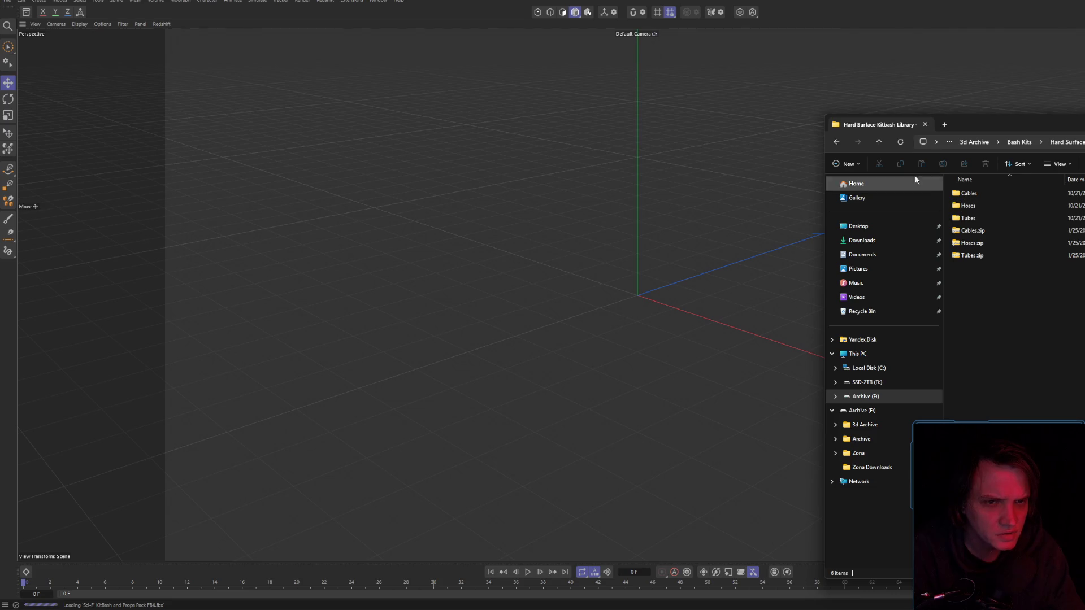
left_click(883, 146)
double_click(992, 232)
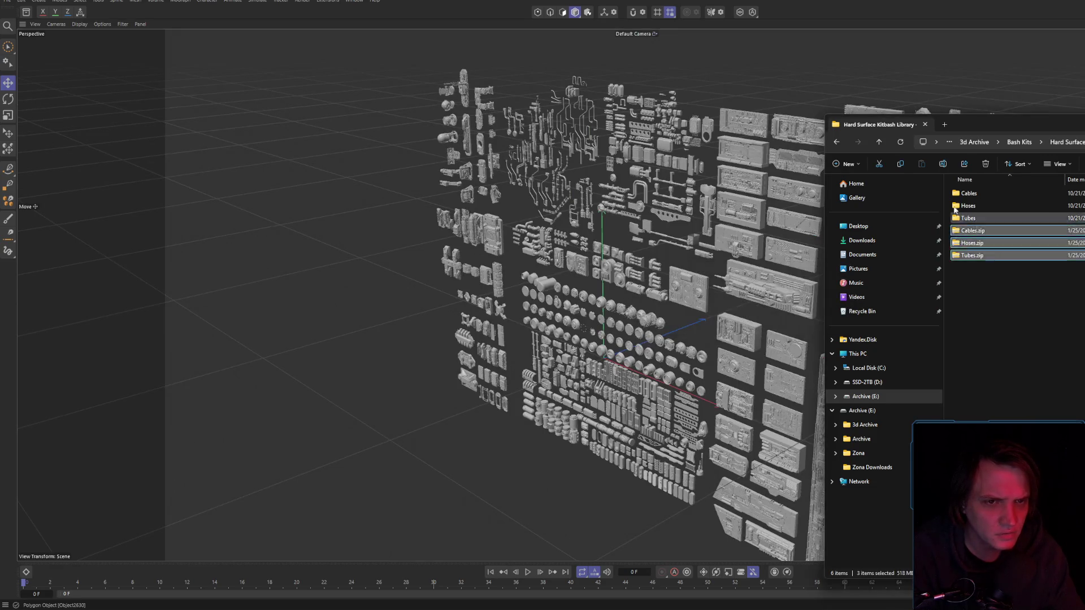
left_click(879, 142)
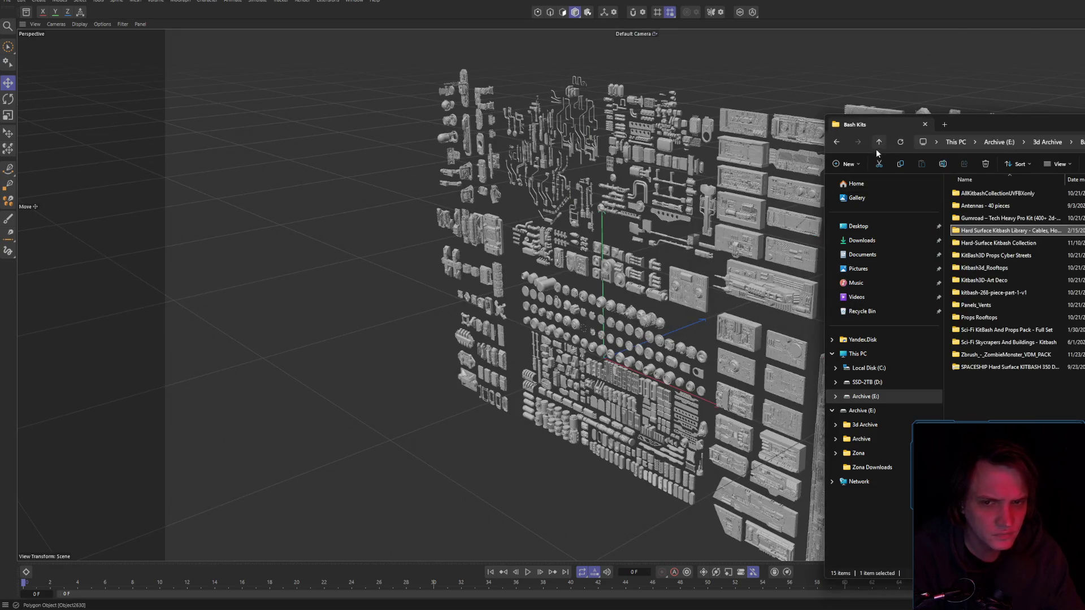
left_click(1034, 246)
double_click(1035, 247)
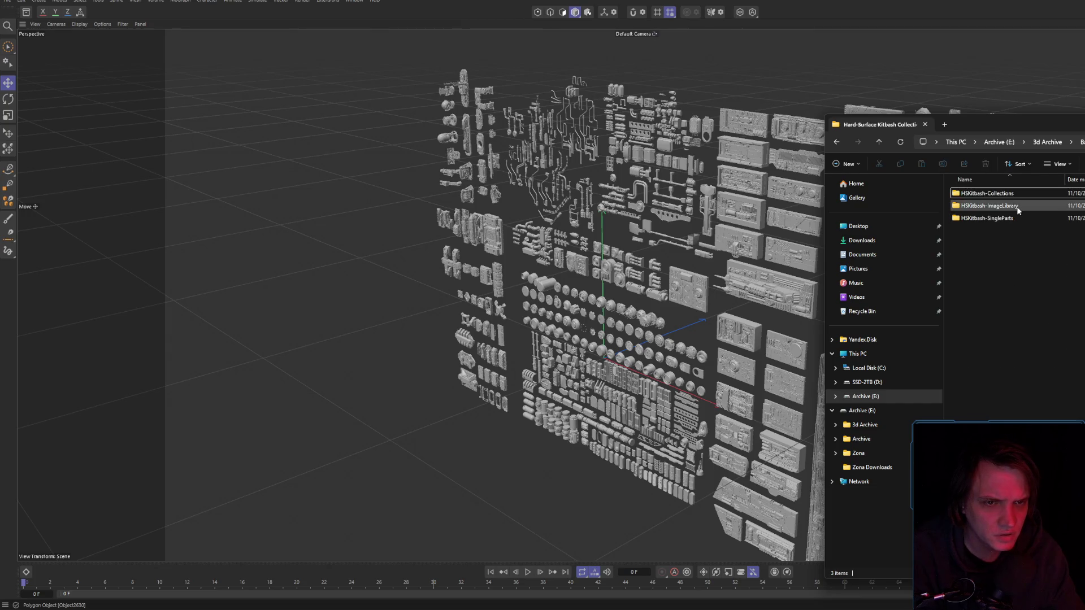
double_click(1012, 206)
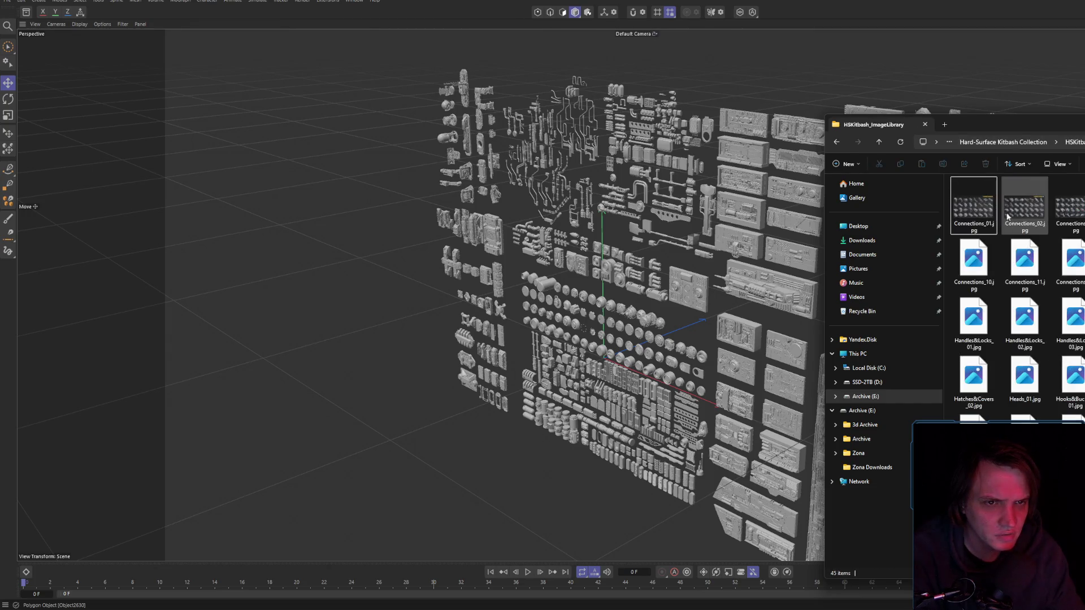
- Page through the Connections, Crates and Engines sheets up to Hatches & Covers
double_click(980, 221)
key("Right")
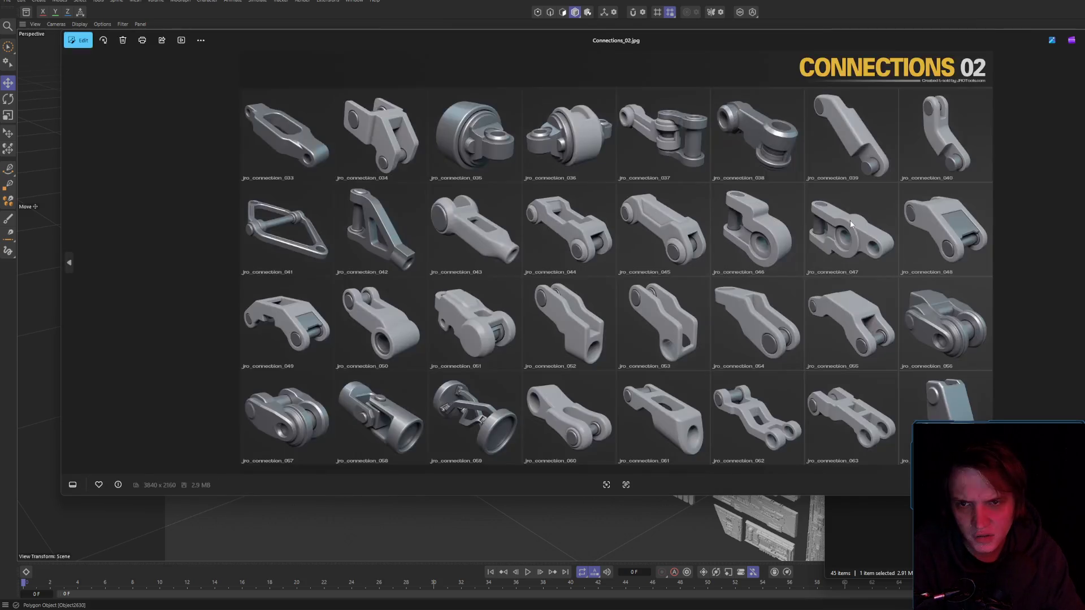
key("Right")
key("Right")
key("Right")
key("Right")
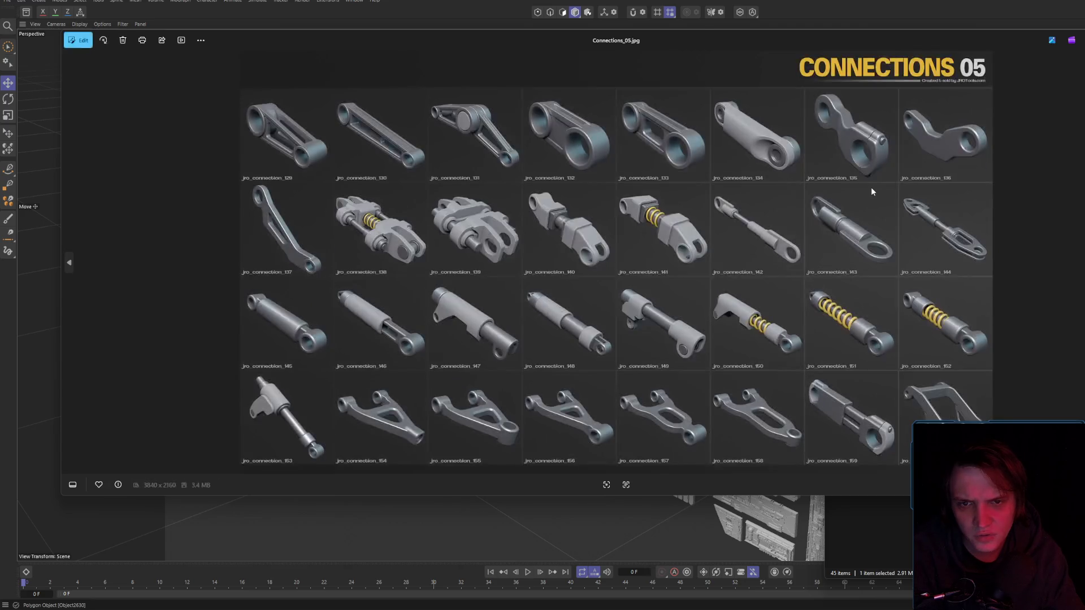
key("Right")
key("Right")
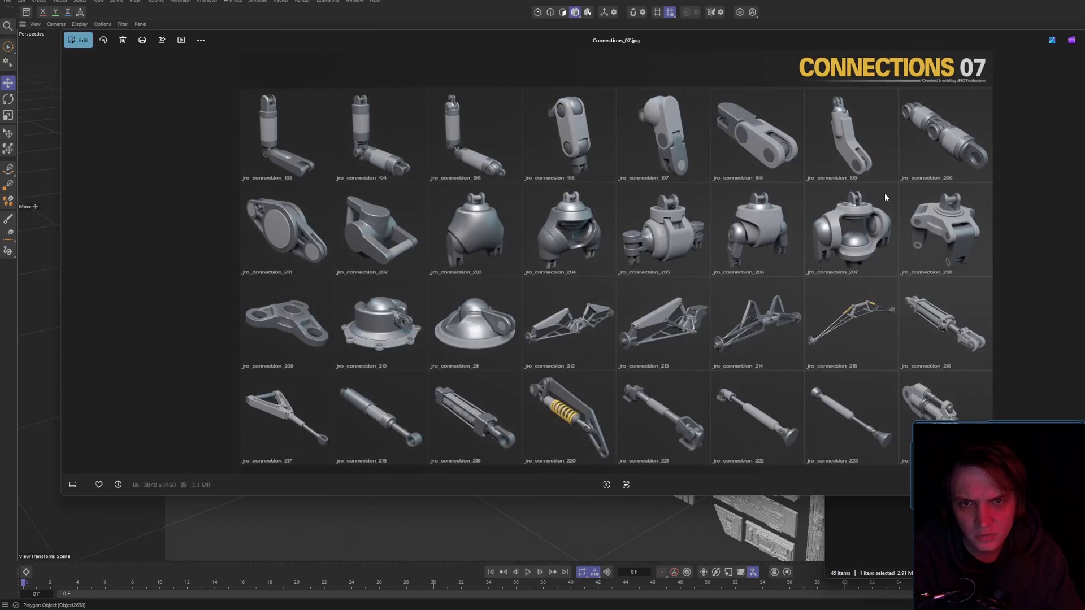
key("Right")
key("Right")
key("Right")
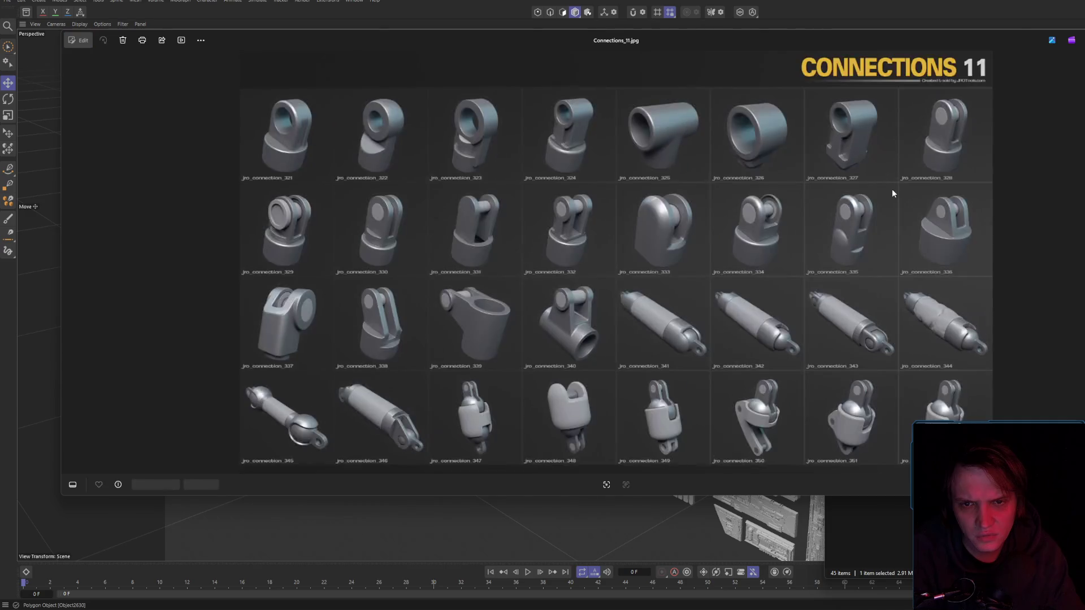
key("Left")
key("Right")
key("Right")
key("Right")
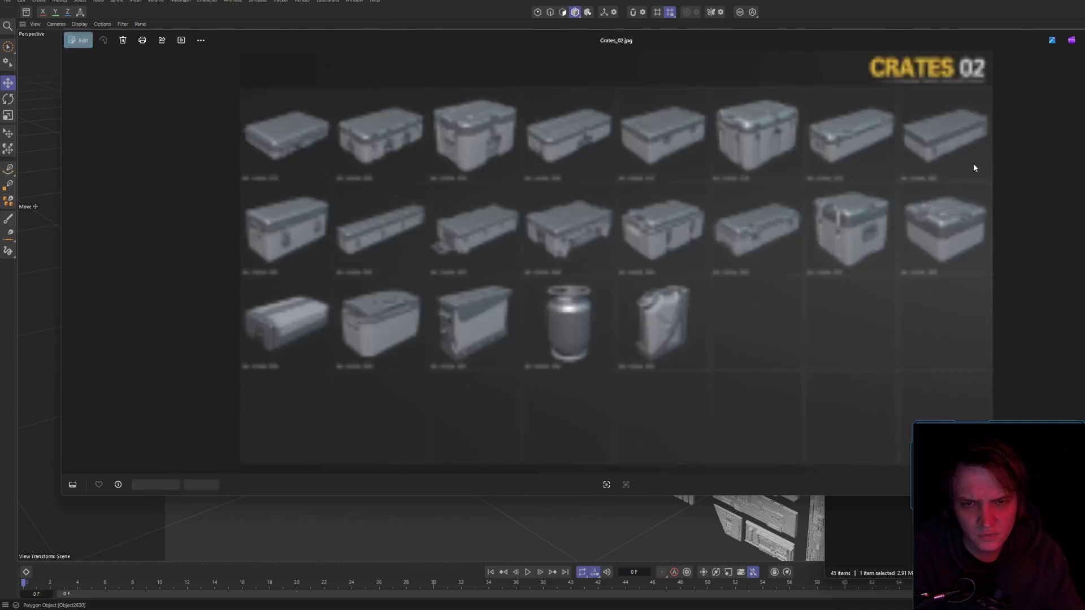
key("Left")
key("Right")
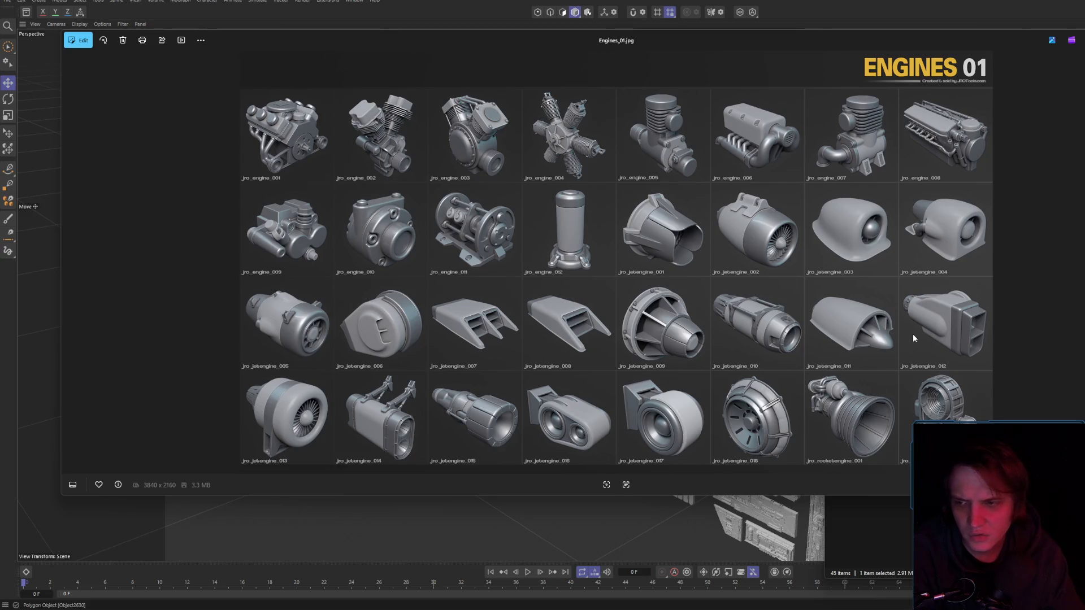
key("Right")
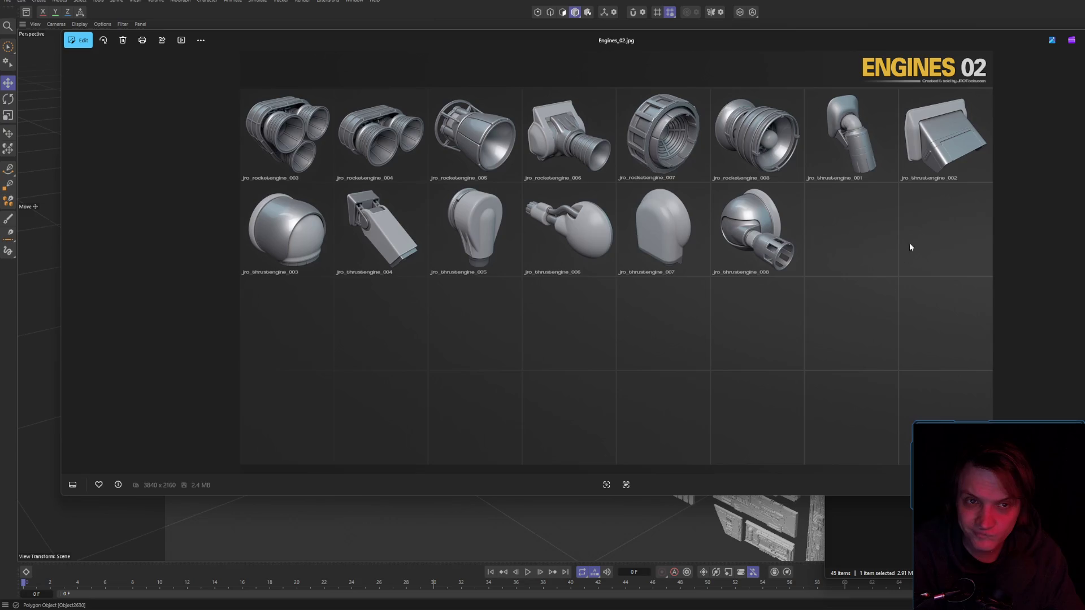
key("Right")
key("Right")
key("Right")
key("Right")
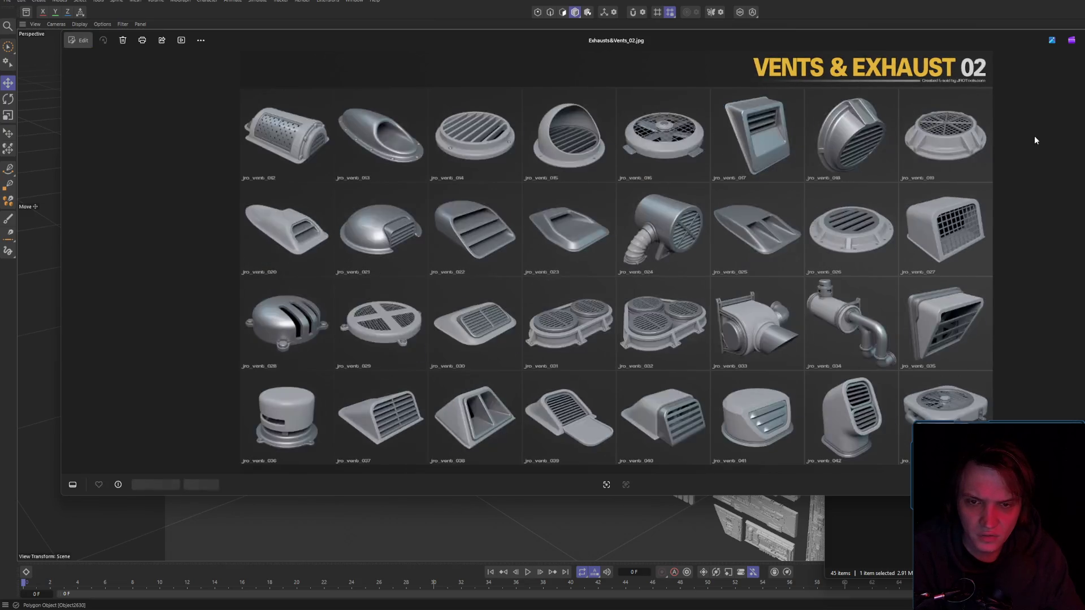
key("Right")
key("Right")
key("Right")
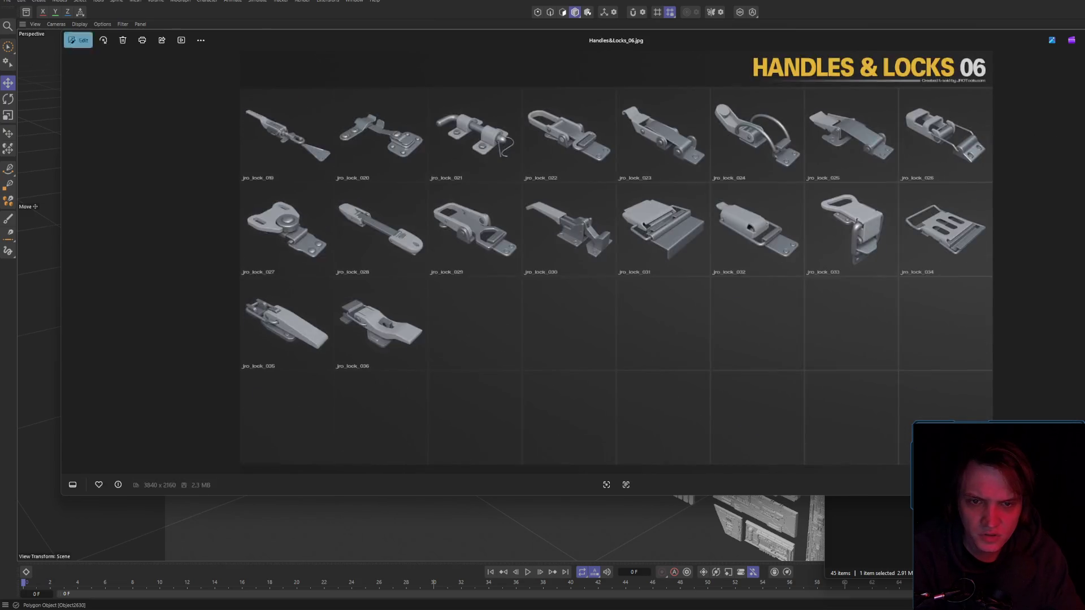
key("Right")
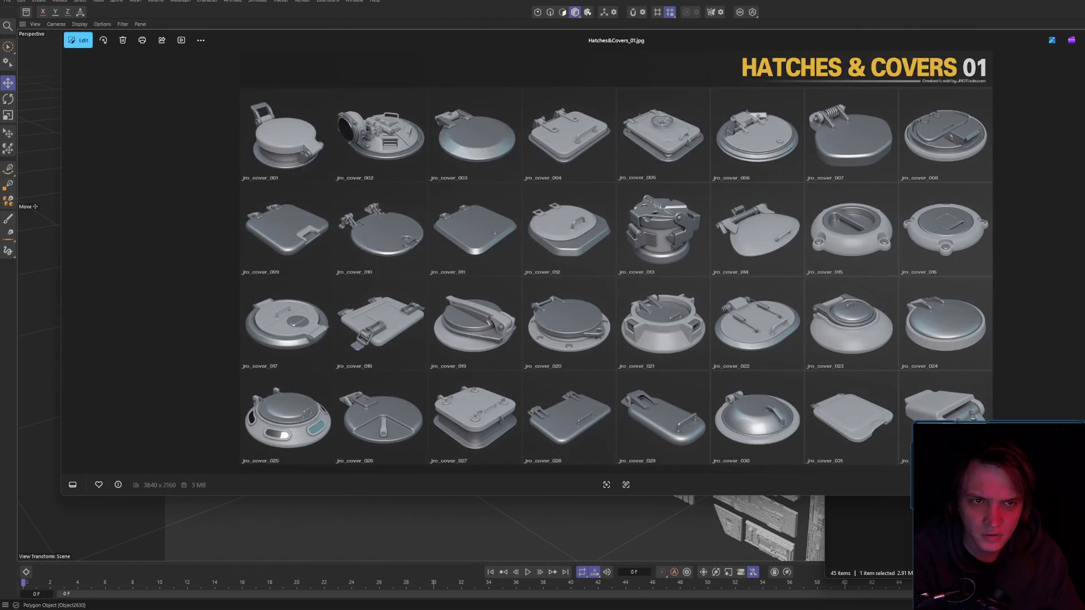
key("Right")
key("Right")
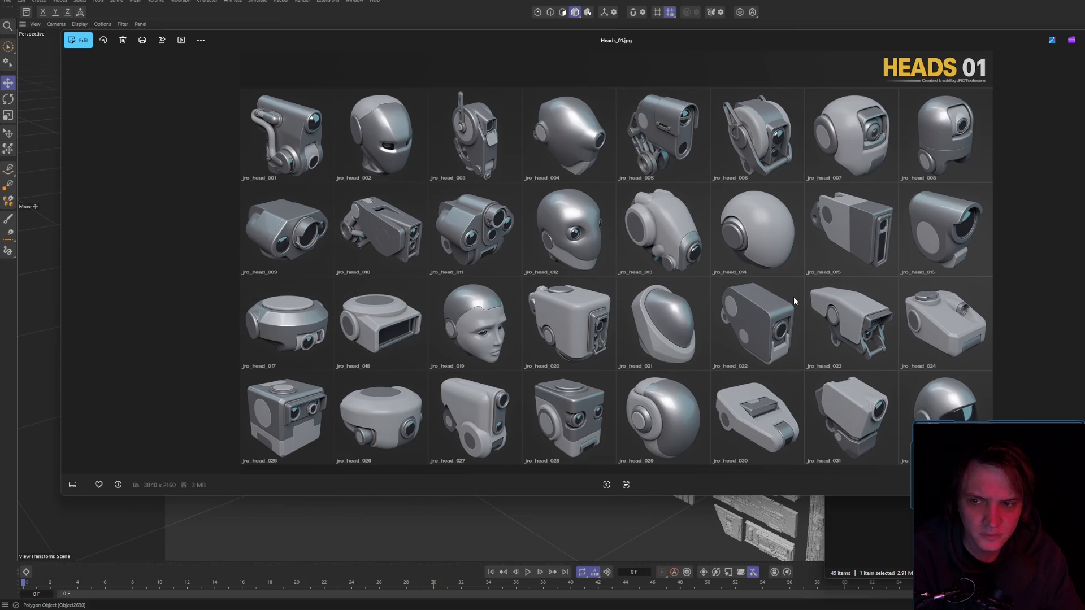
- Continue through Heads, Hooks & Buckles, Hull & Armor and Lamps & Optics to the Main01 overview
key("Right")
key("Left")
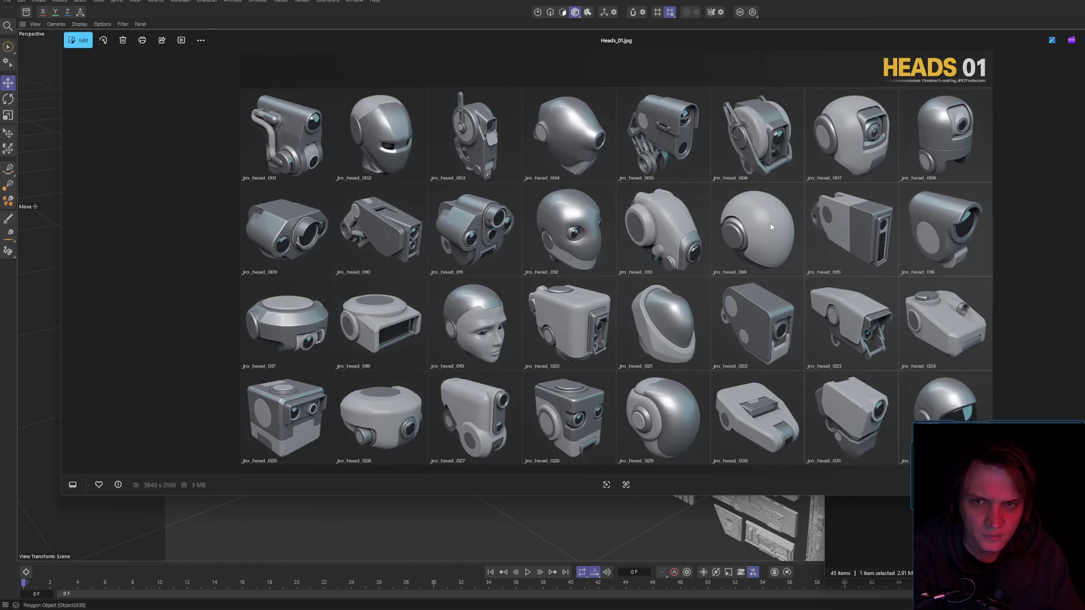
key("Right")
key("Left")
key("Right")
key("Right")
key("Right")
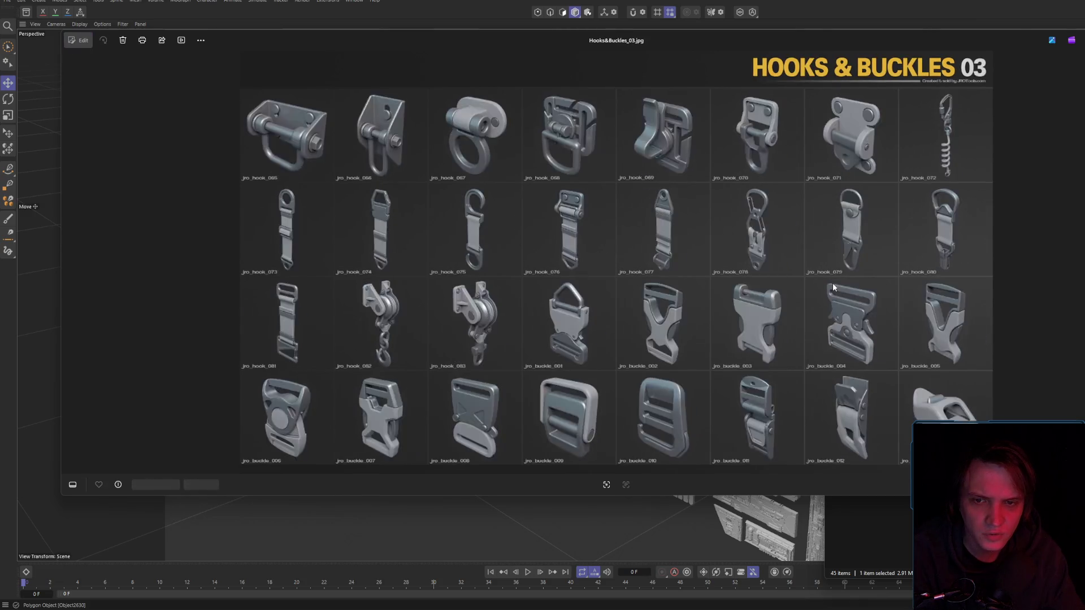
key("Right")
key("Right")
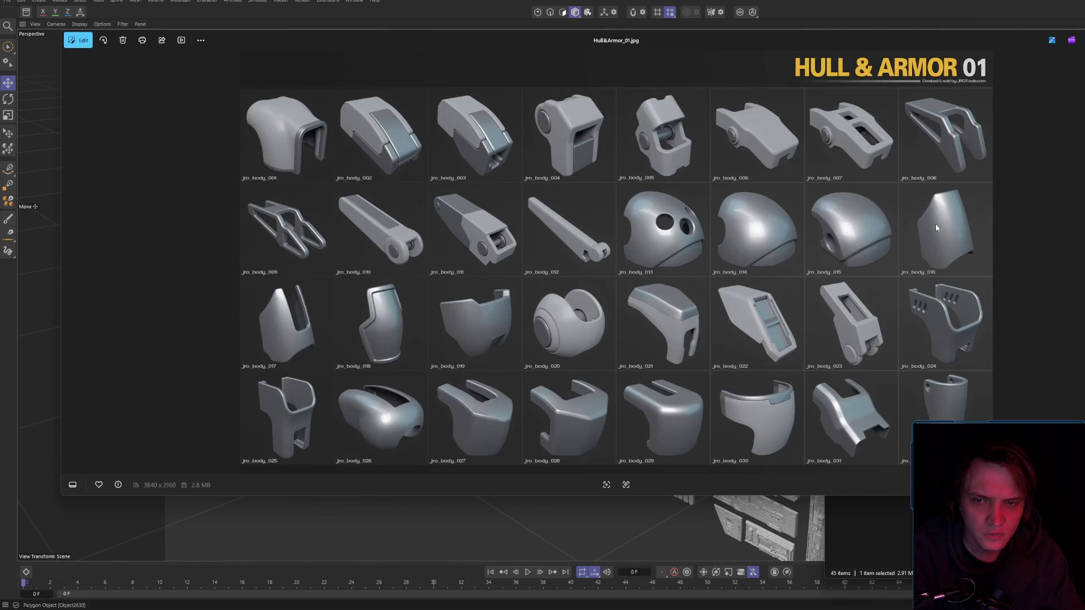
key("Right")
key("Right")
key("Right")
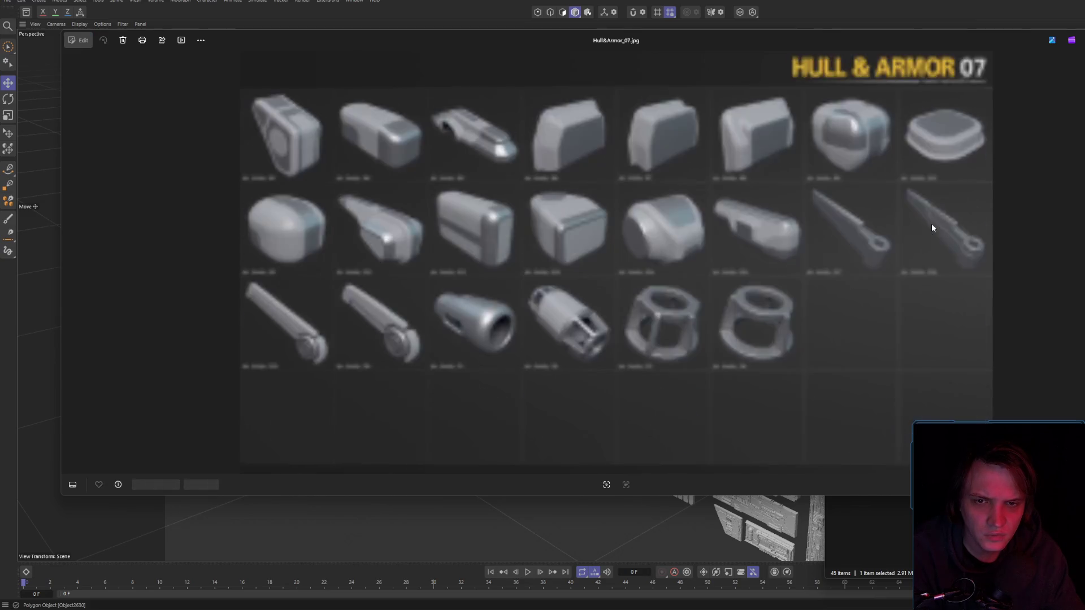
key("Right")
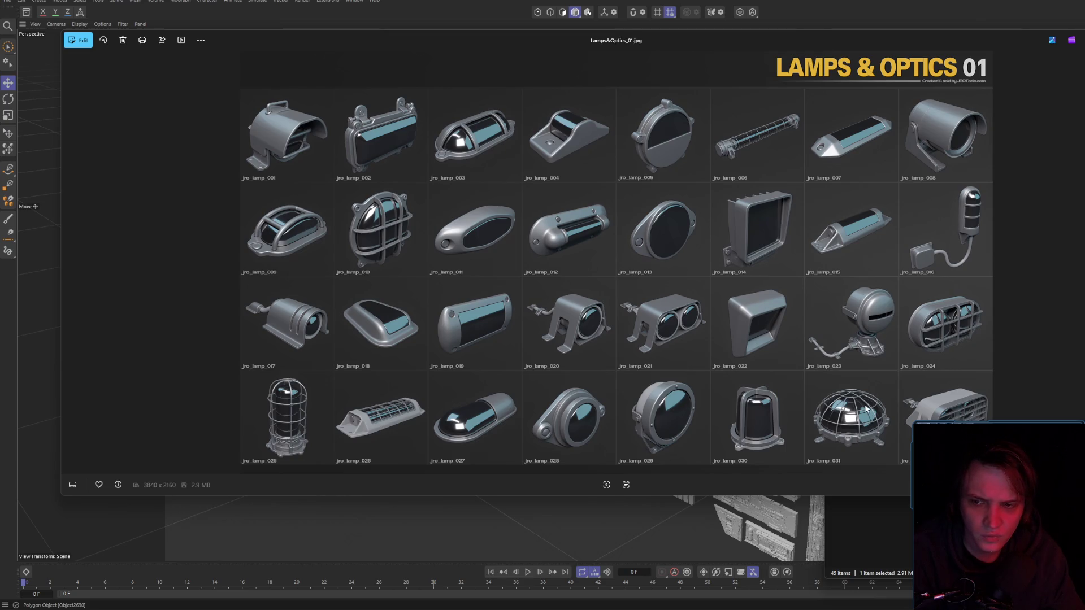
key("Right")
key("Left")
scroll(622, 413, "up", 3)
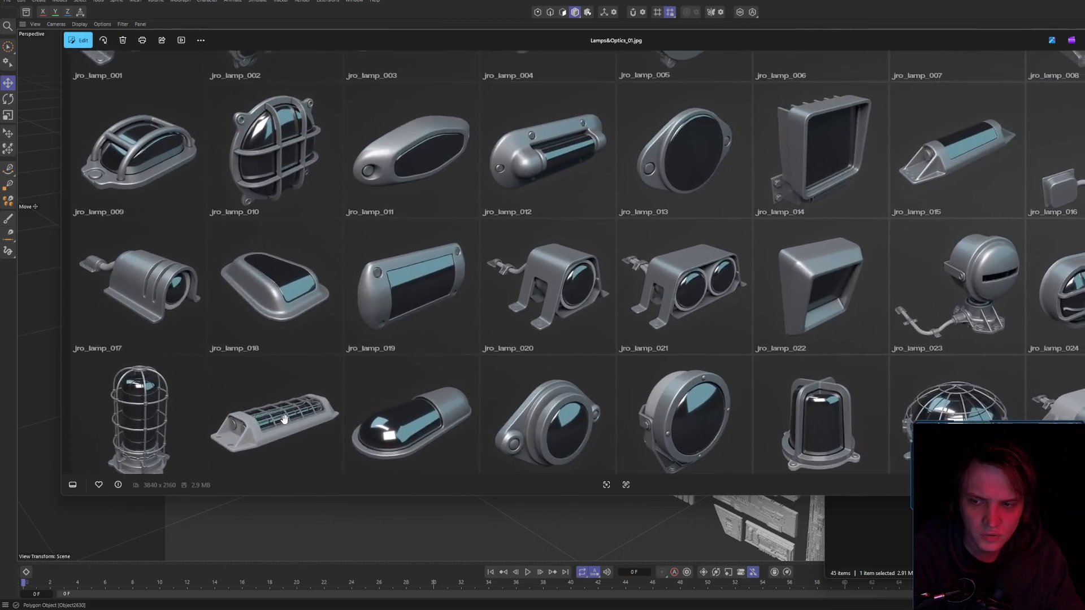
key("Right")
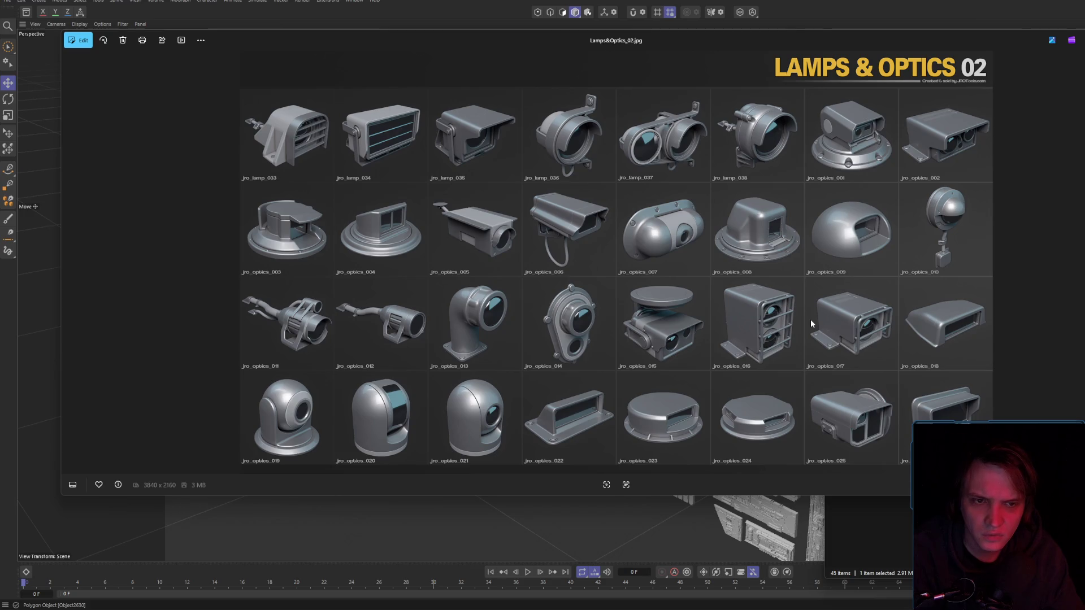
key("Right")
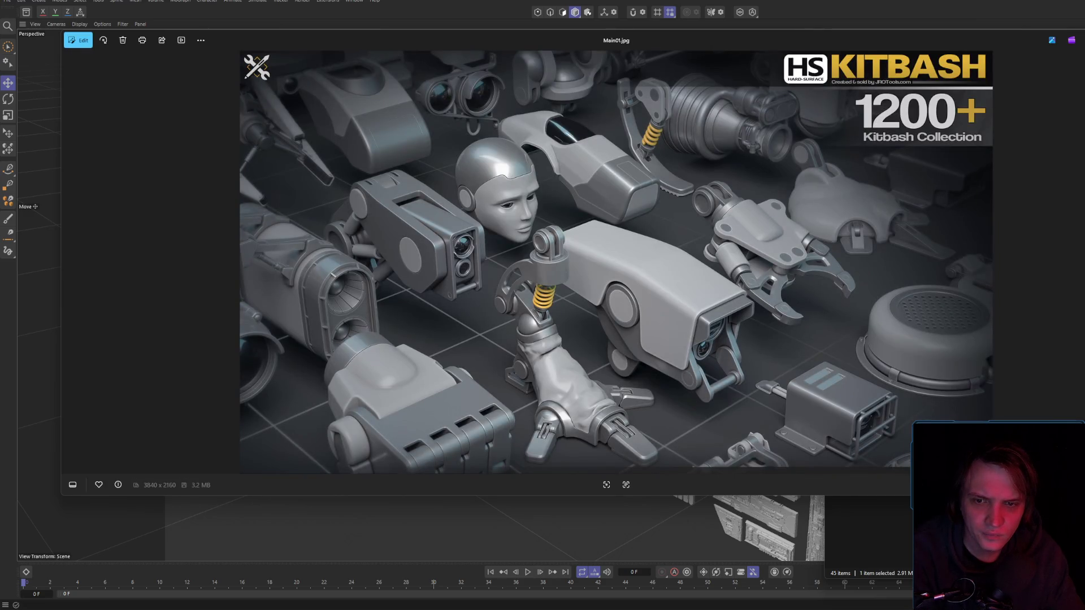
- Close the viewer, go up three folder levels and return to the Cinema 4D scene
key("Escape")
key("alt+Up")
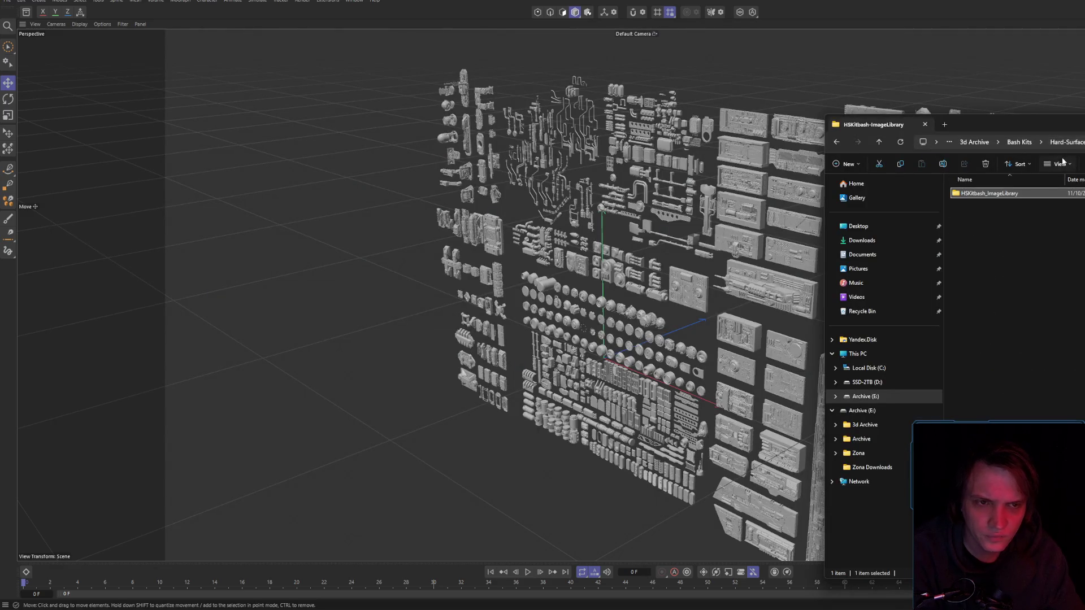
key("alt+Up")
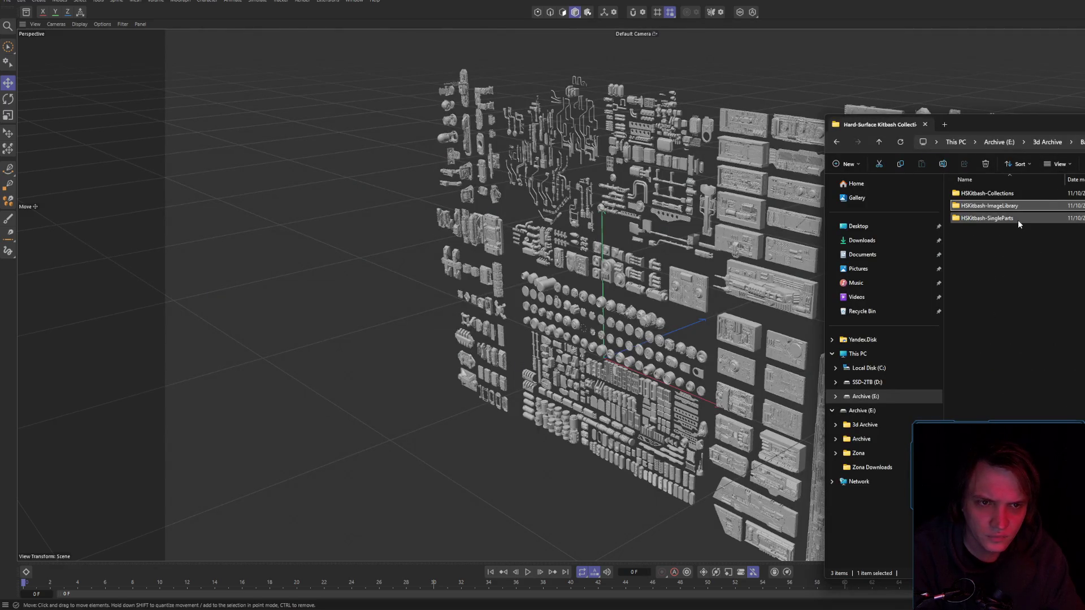
key("alt+Up")
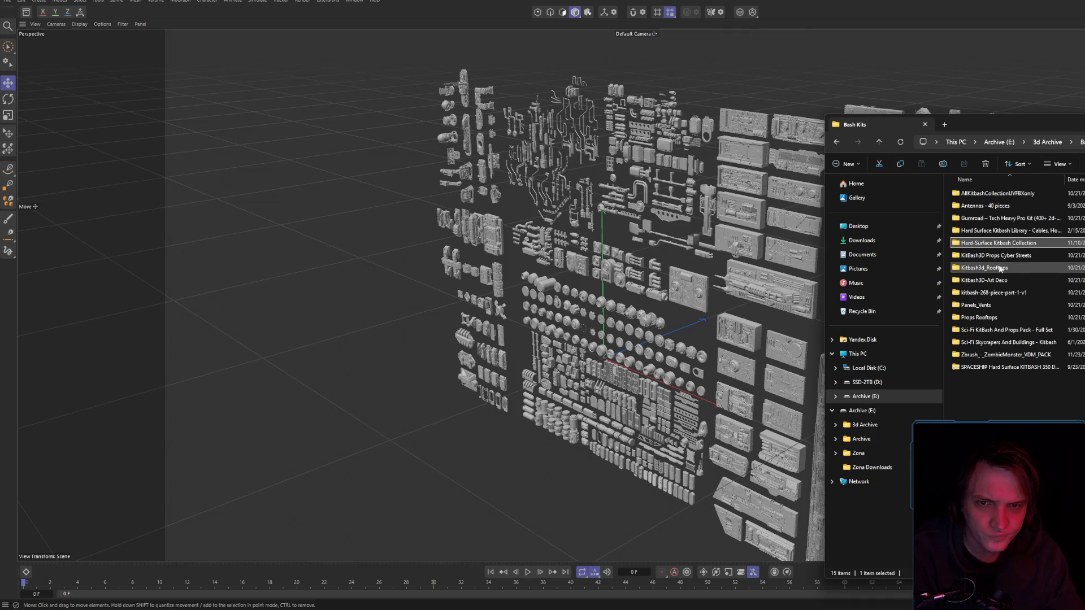
left_click(707, 217)
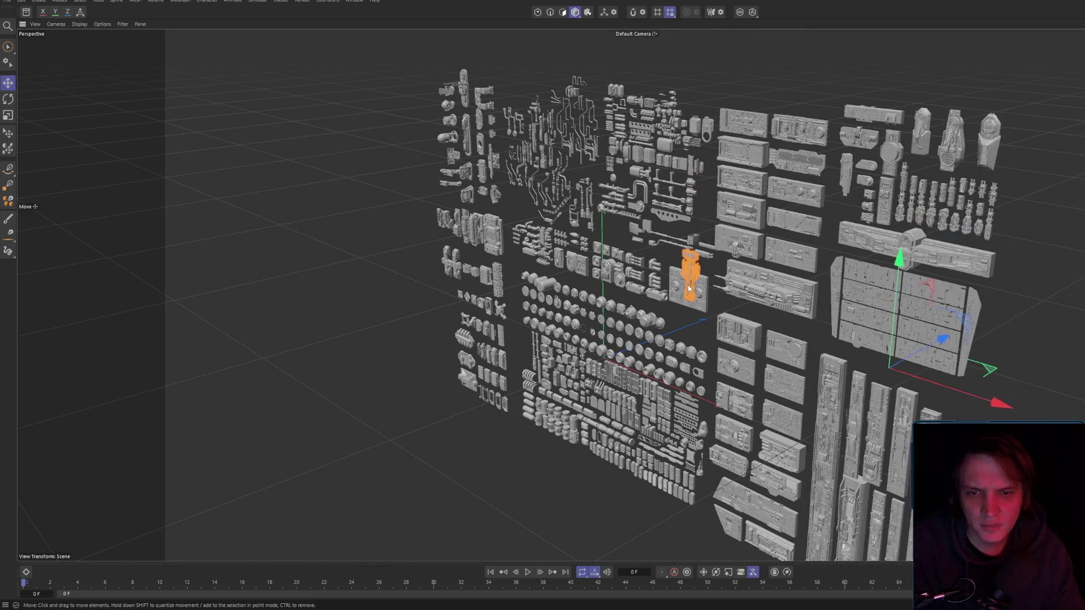
- Zoom and orbit to a high view over the small kitbash parts and panels beyond
scroll(885, 219, "up", 10)
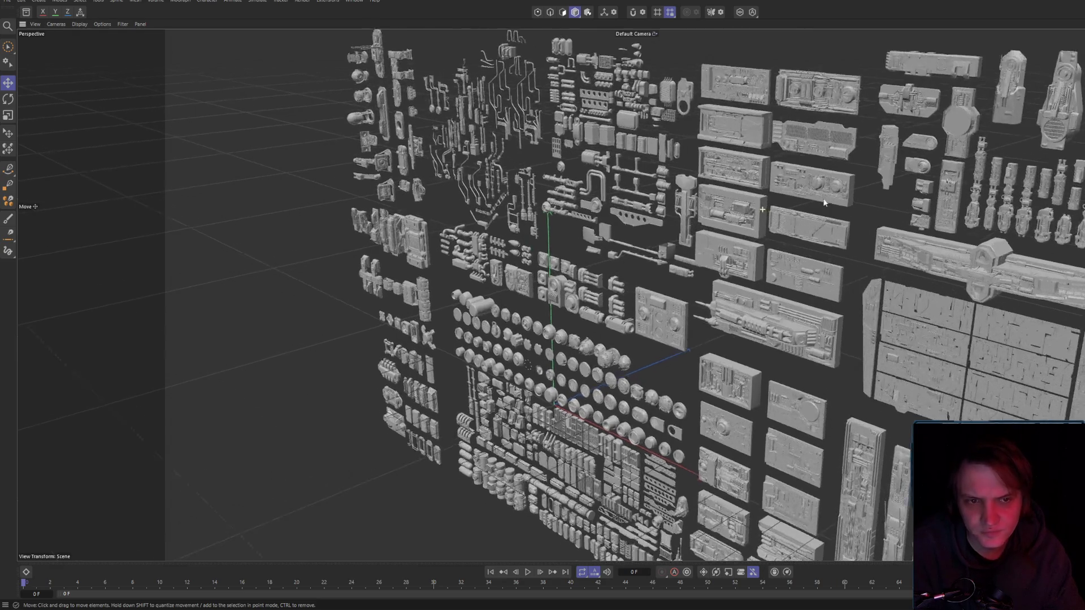
scroll(560, 229, "up", 10)
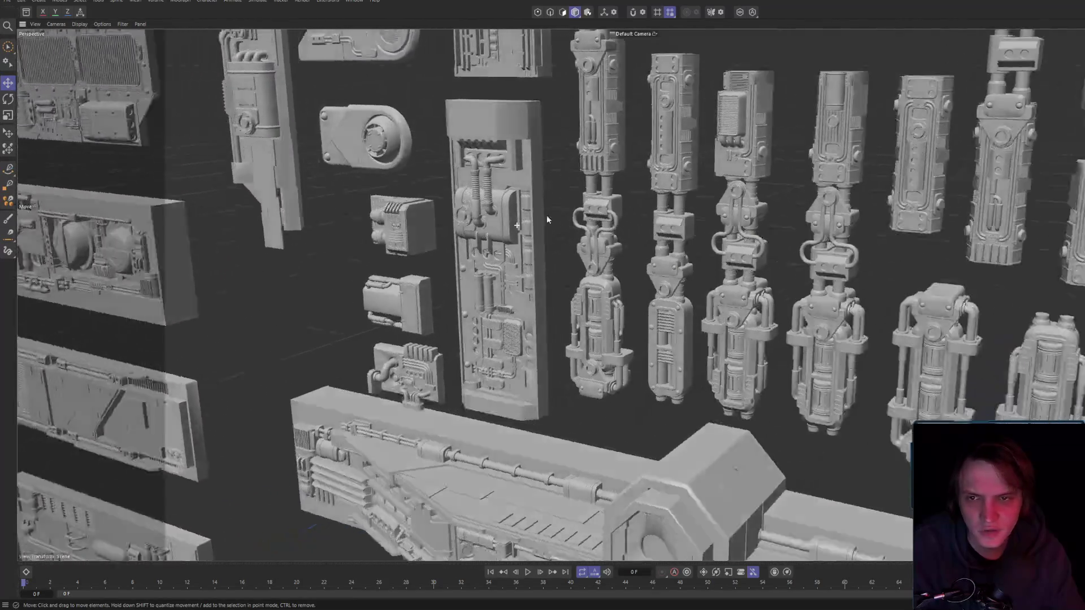
scroll(567, 238, "down", 10)
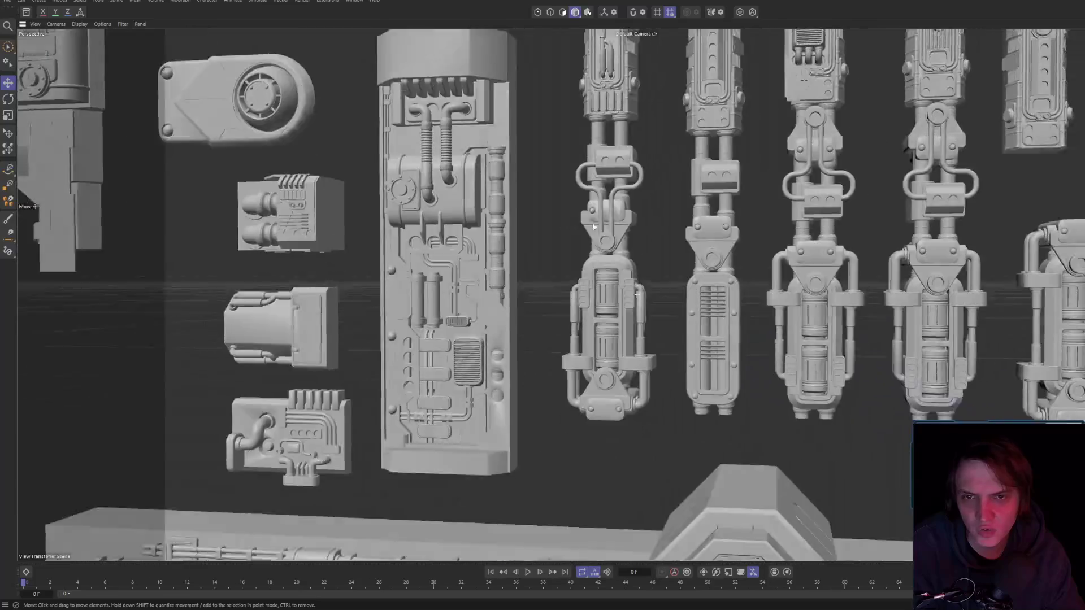
mouse_move(567, 238)
left_mouse_down("alt")
mouse_move(568, 209)
mouse_move(627, 326)
mouse_move(542, 294)
mouse_move(649, 236)
mouse_move(802, 122)
mouse_move(707, 328)
left_mouse_up("alt")
scroll(802, 122, "down", 5)
scroll(703, 335, "up", 5)
scroll(704, 335, "down", 5)
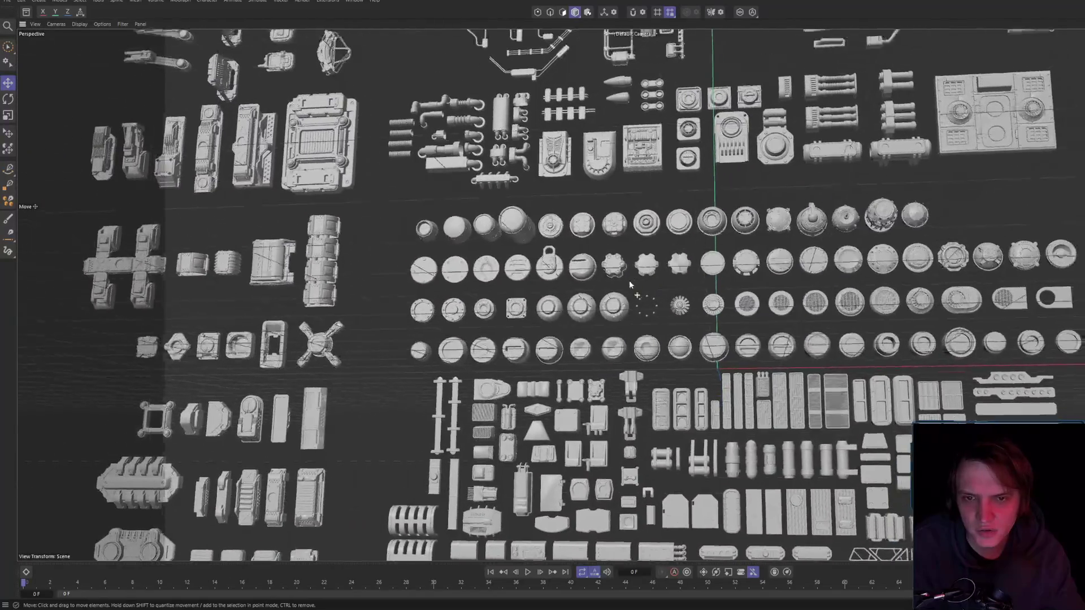
scroll(684, 362, "up", 5)
scroll(667, 389, "down", 3)
scroll(667, 388, "down", 3)
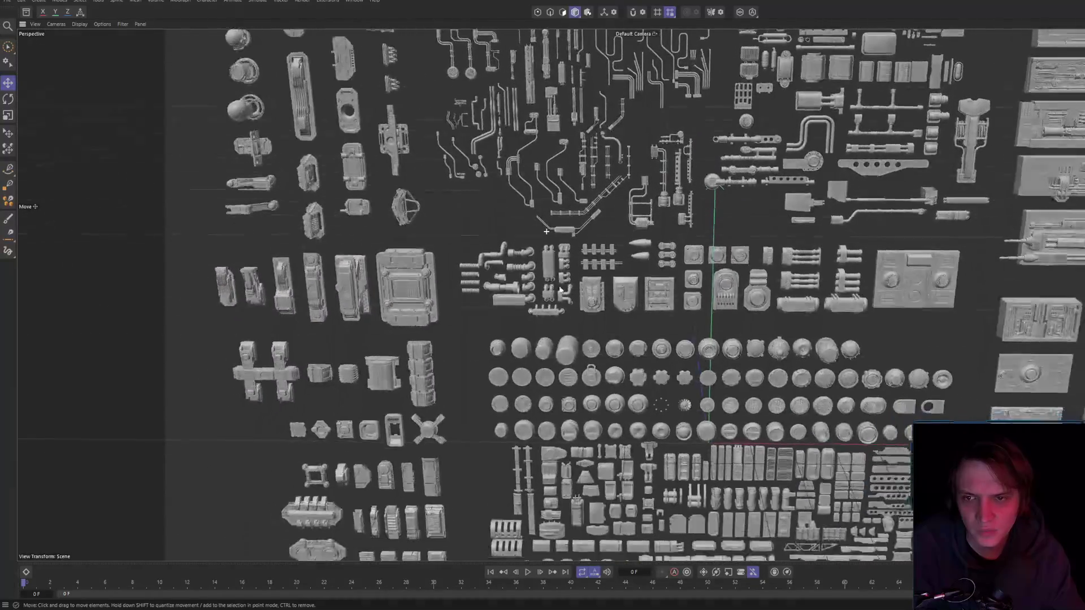
mouse_move(565, 316)
left_mouse_down("alt")
mouse_move(429, 226)
mouse_move(377, 60)
mouse_move(472, 123)
mouse_move(523, 279)
left_mouse_up("alt")
scroll(399, 195, "up", 3)
scroll(399, 194, "up", 3)
scroll(440, 210, "up", 5)
mouse_move(325, 220)
left_mouse_down("alt")
mouse_move(305, 232)
mouse_move(511, 265)
mouse_move(396, 128)
mouse_move(327, 123)
mouse_move(433, 168)
mouse_move(637, 292)
mouse_move(485, 312)
mouse_move(448, 282)
mouse_move(548, 248)
mouse_move(567, 310)
mouse_move(566, 282)
mouse_move(494, 267)
mouse_move(581, 165)
mouse_move(600, 249)
mouse_move(713, 331)
mouse_move(804, 328)
mouse_move(852, 370)
mouse_move(725, 297)
mouse_move(637, 153)
mouse_move(591, 259)
left_mouse_up("alt")
scroll(391, 124, "up", 3)
scroll(565, 281, "up", 5)
- Select the capsule part and inspect it from a level side view
left_click(558, 295)
left_click_drag(558, 295, 814, 189, "alt")
left_click(814, 189)
scroll(568, 266, "up", 2)
mouse_move(571, 248)
left_mouse_down("alt")
mouse_move(619, 241)
mouse_move(548, 222)
mouse_move(537, 244)
mouse_move(588, 239)
mouse_move(595, 121)
mouse_move(577, 232)
mouse_move(642, 259)
mouse_move(554, 355)
mouse_move(528, 305)
mouse_move(596, 310)
mouse_move(622, 295)
left_mouse_up("alt")
- Pan across the kit toward the pipes and the left column of parts
mouse_move(622, 293)
middle_mouse_down("alt")
mouse_move(572, 248)
mouse_move(577, 173)
mouse_move(689, 262)
mouse_move(689, 204)
mouse_move(650, 252)
mouse_move(498, 280)
mouse_move(463, 200)
mouse_move(427, 258)
middle_mouse_up("alt")
scroll(710, 274, "down", 5)
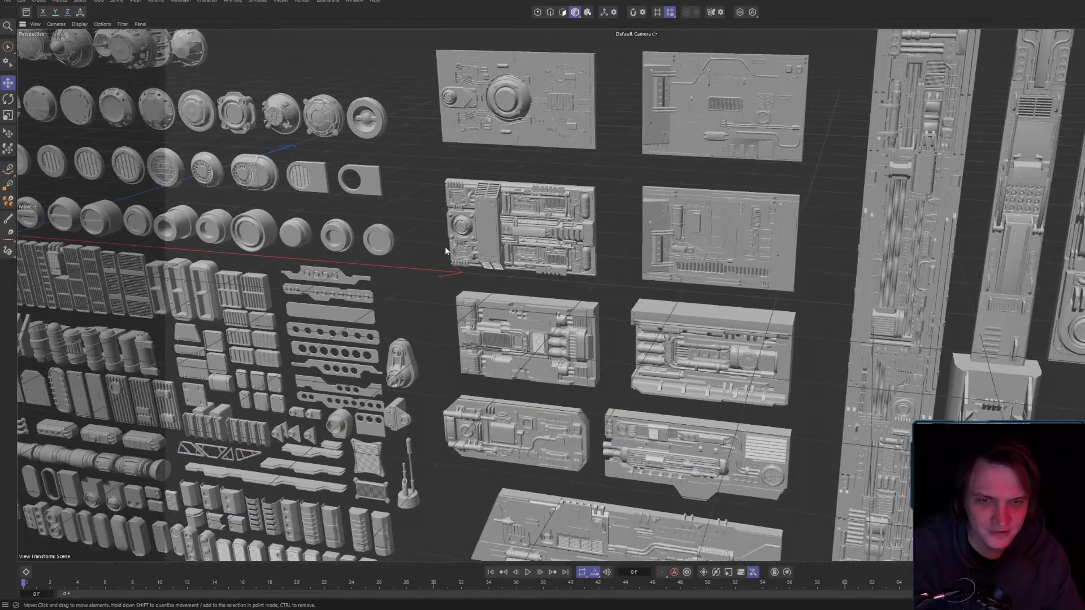
middle_click_drag(446, 246, 687, 354, "alt")
scroll(687, 354, "up", 5)
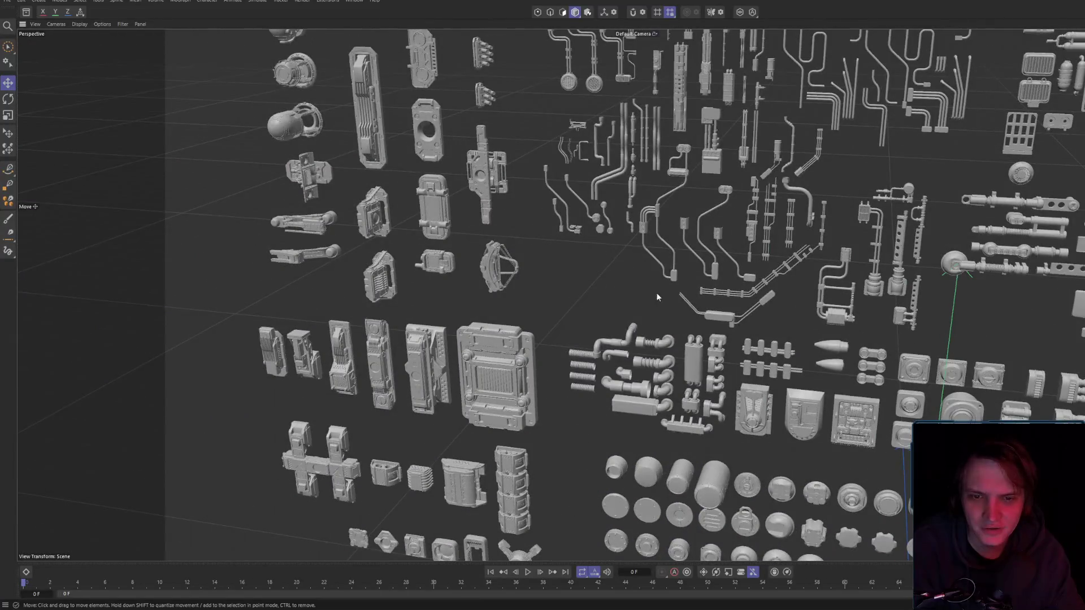
middle_click_drag(486, 276, 625, 245)
scroll(625, 245, "up", 5)
scroll(523, 199, "up", 3)
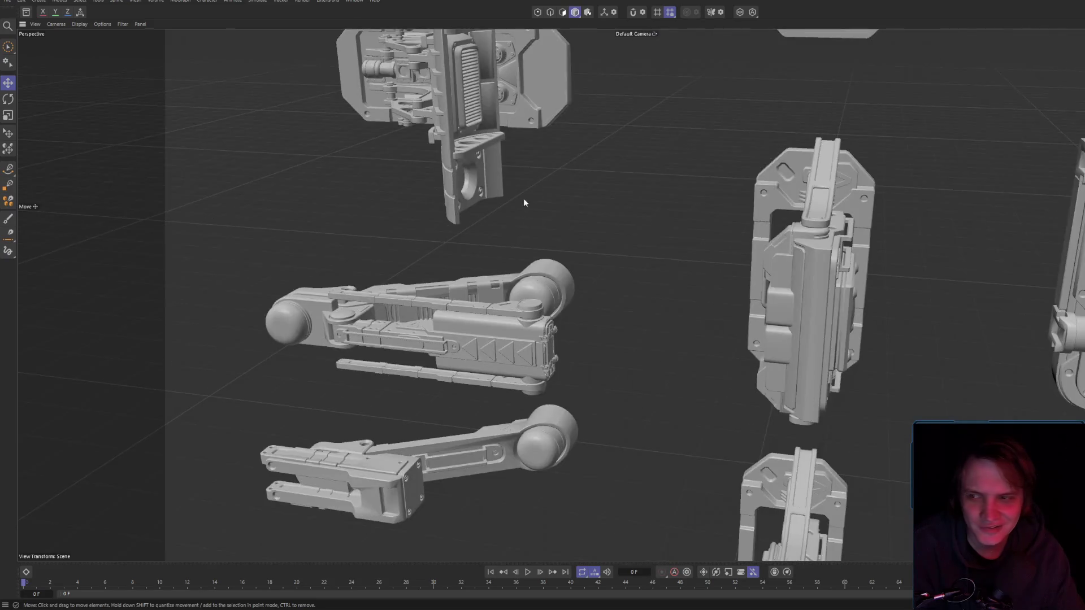
scroll(527, 263, "down", 2)
mouse_move(529, 268)
middle_mouse_down()
mouse_move(621, 255)
mouse_move(601, 229)
mouse_move(676, 160)
mouse_move(705, 218)
mouse_move(746, 249)
mouse_move(802, 267)
mouse_move(688, 159)
mouse_move(649, 226)
mouse_move(575, 297)
mouse_move(672, 399)
mouse_move(750, 344)
mouse_move(721, 302)
mouse_move(720, 212)
mouse_move(656, 253)
mouse_move(601, 245)
mouse_move(783, 286)
mouse_move(621, 281)
mouse_move(707, 279)
mouse_move(626, 255)
mouse_move(930, 337)
mouse_move(760, 375)
mouse_move(794, 365)
mouse_move(769, 262)
mouse_move(587, 202)
mouse_move(639, 338)
mouse_move(605, 281)
mouse_move(632, 379)
mouse_move(635, 311)
mouse_move(659, 269)
mouse_move(723, 272)
mouse_move(661, 263)
mouse_move(679, 279)
middle_mouse_up()
scroll(679, 274, "up", 5)
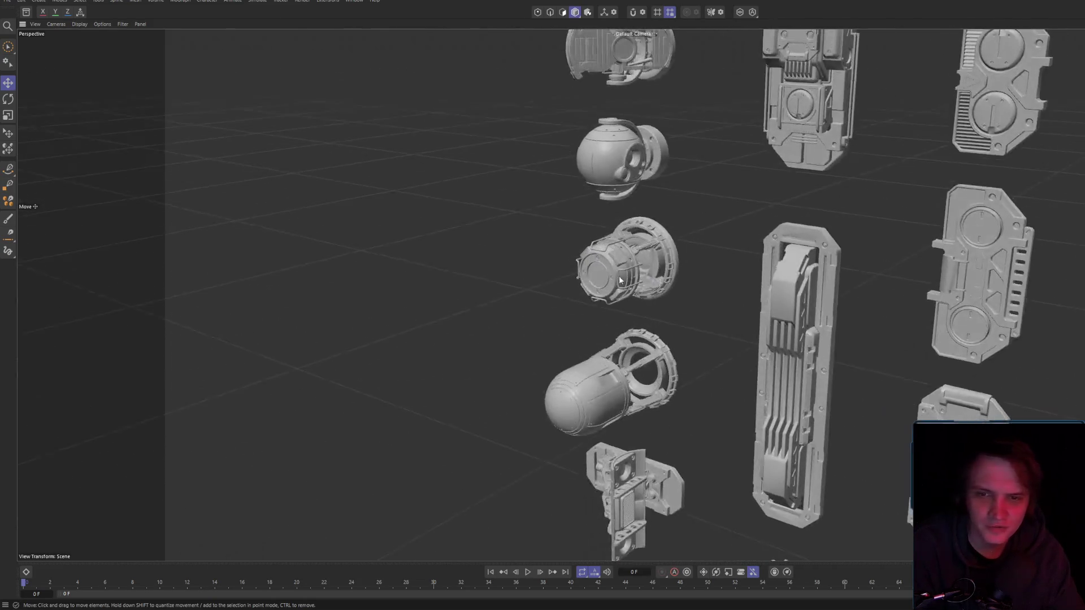
scroll(675, 270, "up", 5)
scroll(665, 226, "up", 3)
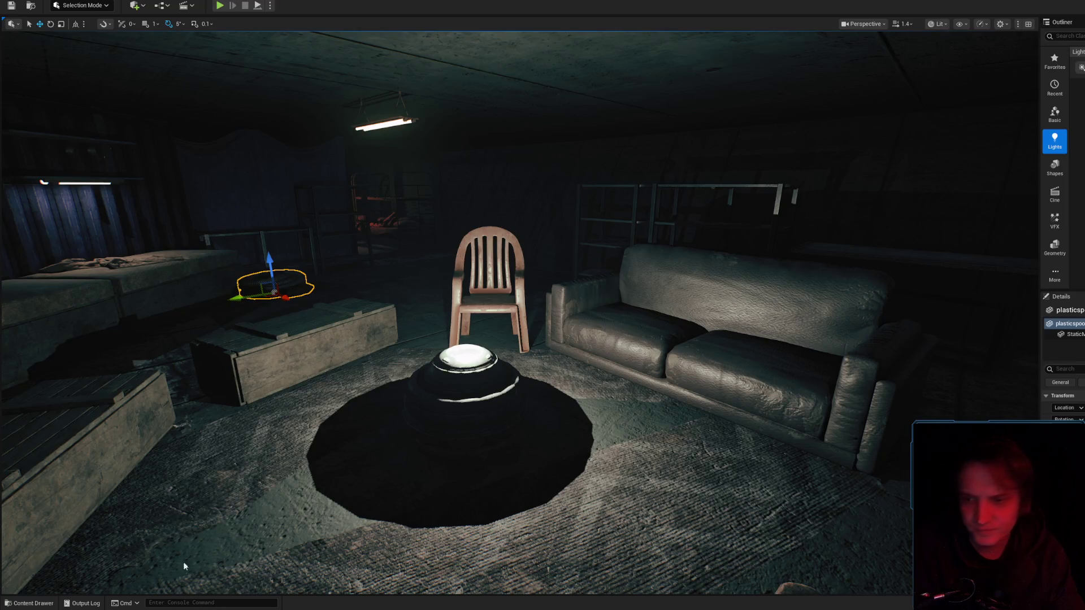
- Search the Content Drawer for "barr" and drop SM_CyberBarrels02 into the level
left_click(43, 603)
type("corel")
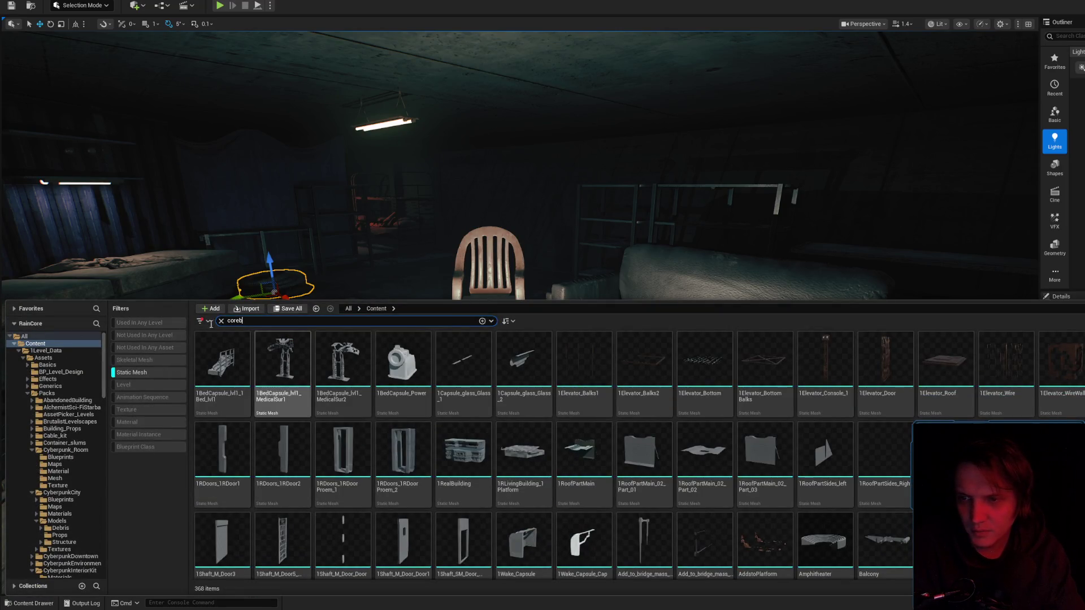
key("ctrl+a")
type("barr")
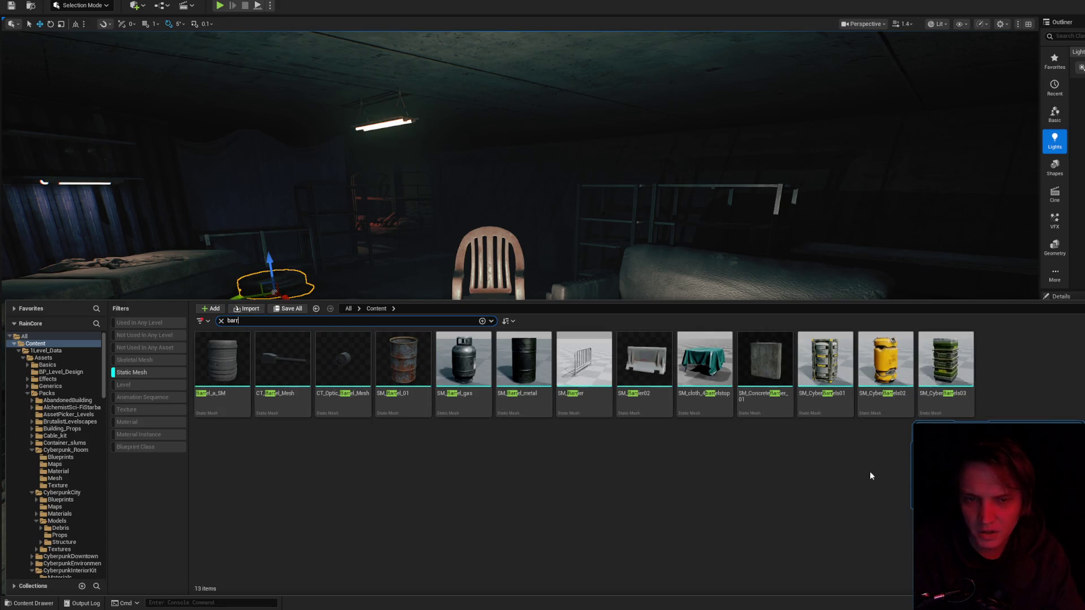
mouse_move(887, 404)
left_mouse_down()
mouse_move(574, 241)
mouse_move(586, 261)
mouse_move(501, 443)
mouse_move(625, 477)
mouse_move(588, 435)
mouse_move(577, 431)
mouse_move(570, 449)
left_mouse_up()
mouse_move(570, 448)
right_mouse_down()
mouse_move(509, 430)
mouse_move(543, 395)
mouse_move(520, 412)
mouse_move(565, 396)
right_mouse_up()
scroll(566, 395, "down", 1)
right_click_drag(678, 362, 688, 354)
- Delete the dark round object by the sofa and move the orange barrel onto the lit floor
key("Delete")
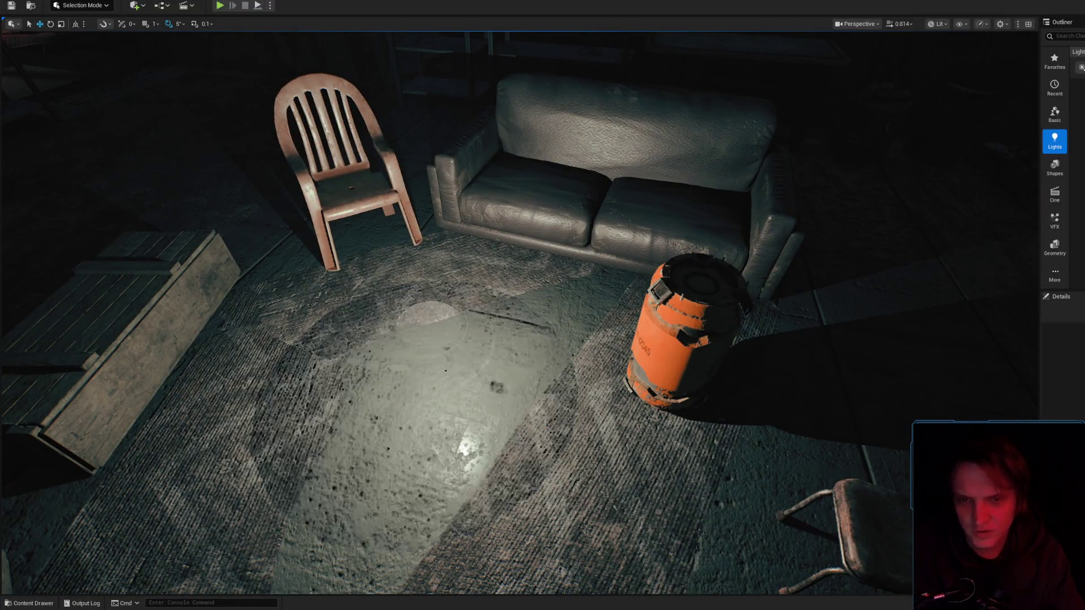
left_click(682, 391)
mouse_move(650, 394)
left_mouse_down()
mouse_move(441, 406)
mouse_move(450, 405)
left_mouse_up()
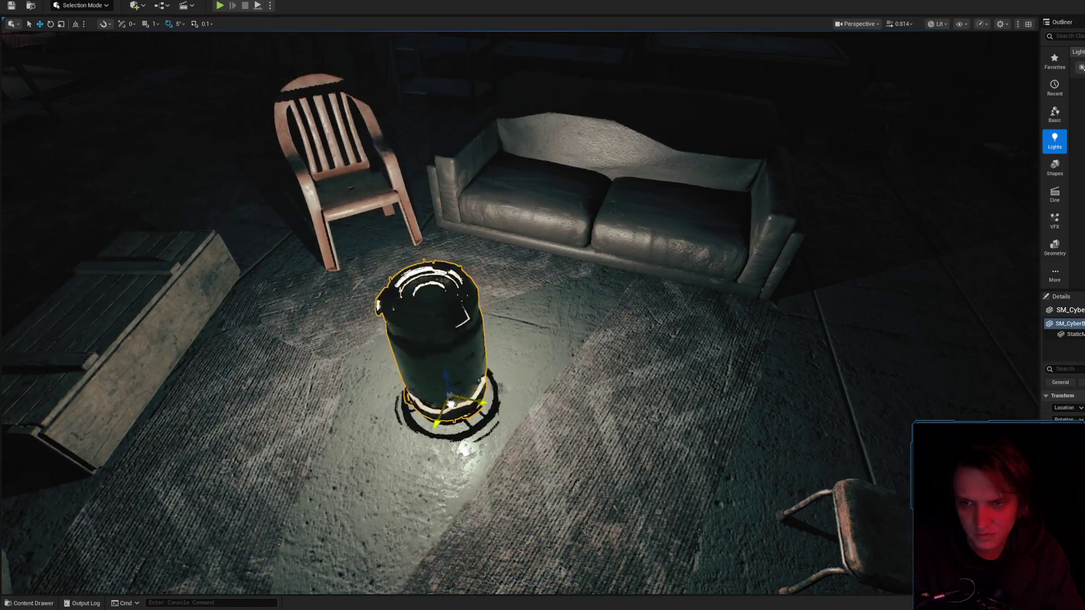
right_click_drag(434, 302, 438, 284)
left_click(475, 220)
right_click_drag(474, 220, 500, 430)
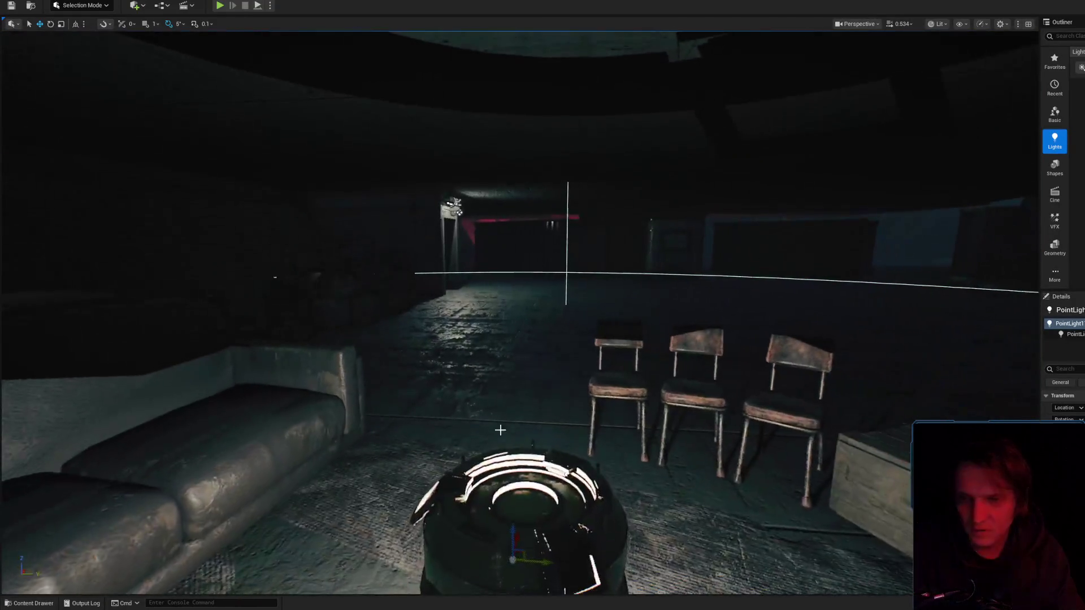
mouse_move(511, 530)
right_mouse_down()
mouse_move(497, 526)
mouse_move(498, 496)
mouse_move(429, 498)
mouse_move(446, 497)
right_mouse_up()
left_click(498, 339)
- Place the grey DS-12L45 crate mesh beside the orange barrel
key("ctrl+b")
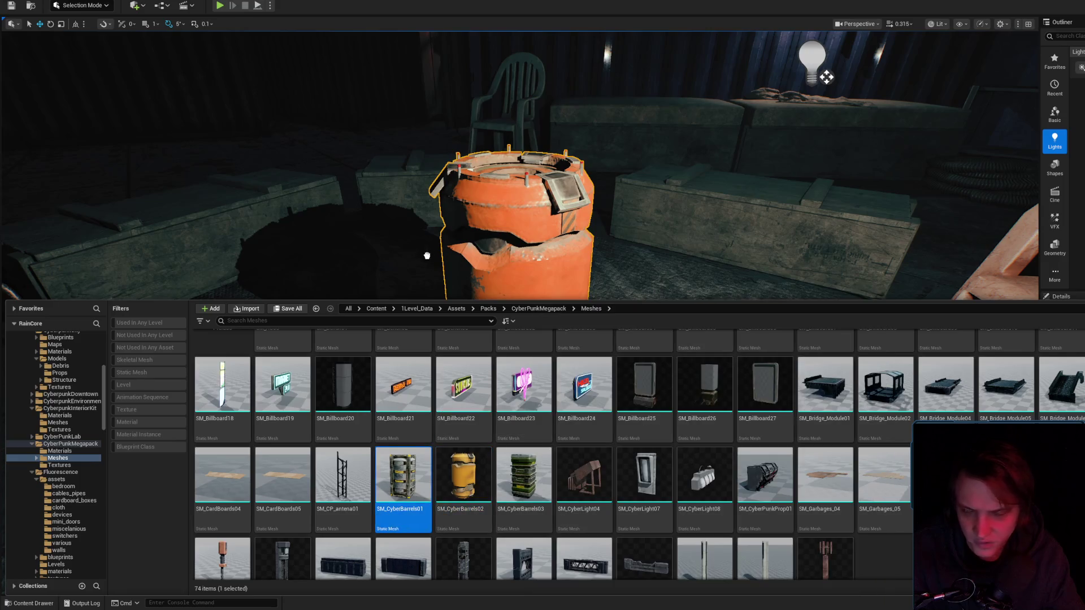
left_click_drag(394, 314, 334, 438)
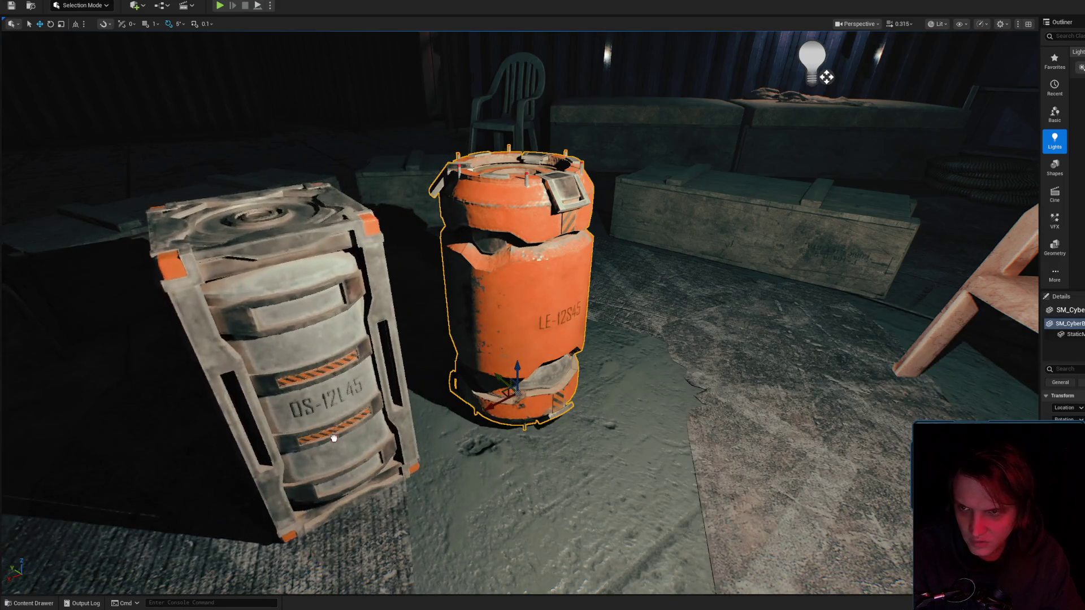
left_click(334, 438)
right_click_drag(334, 438, 368, 438)
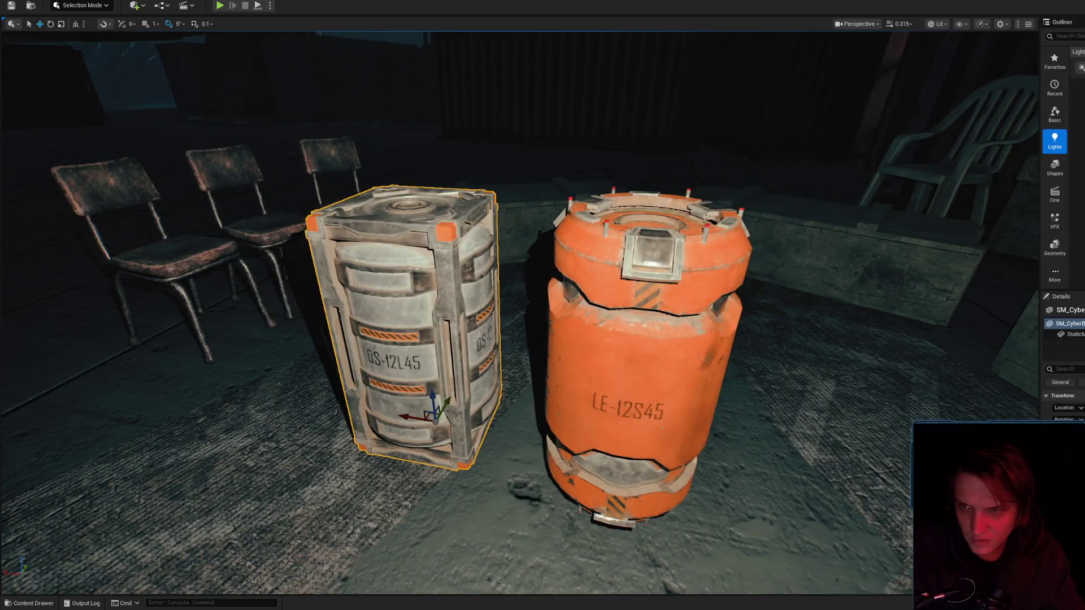
scroll(335, 447, "down", 5)
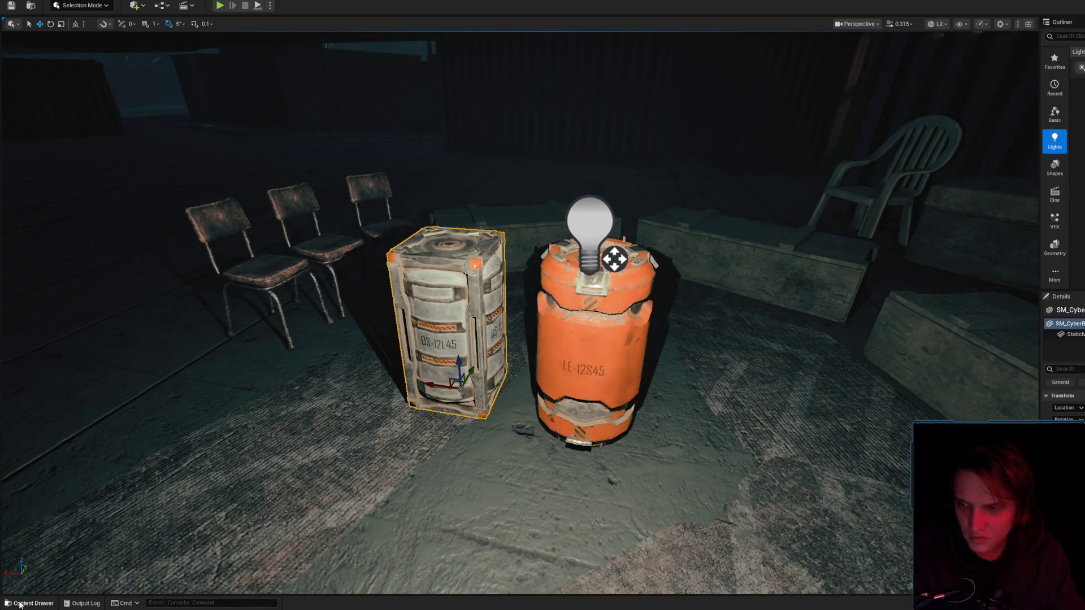
- Add a green barrel stack, then delete it and reselect the grey crate and orange barrel
left_click(19, 603)
left_click_drag(540, 388, 351, 421)
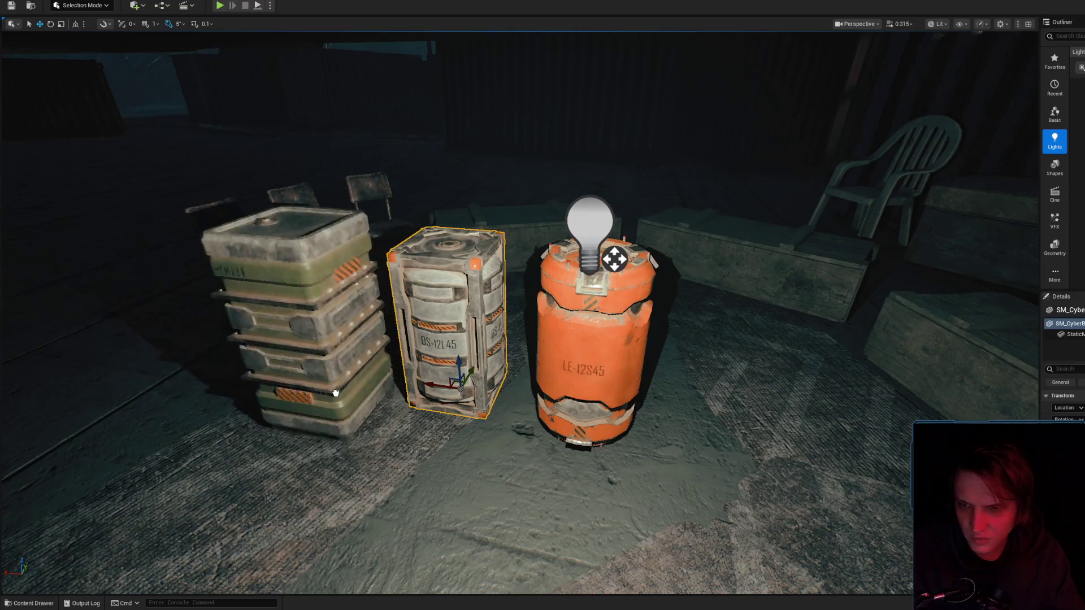
left_click(299, 317)
key("f")
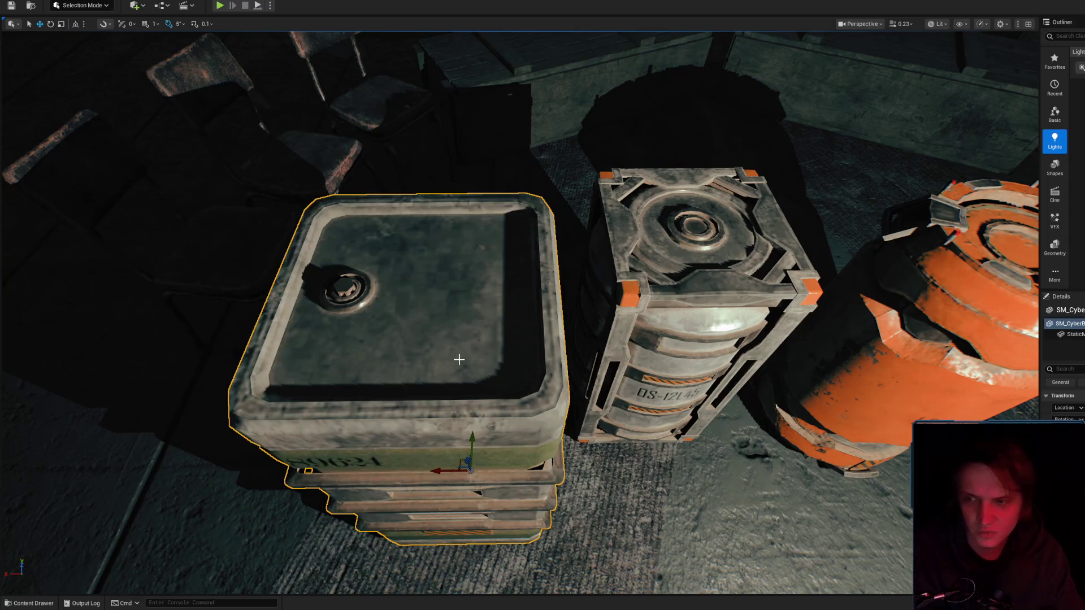
key("Delete")
mouse_move(459, 359)
right_mouse_down()
mouse_move(430, 339)
mouse_move(486, 316)
mouse_move(452, 350)
mouse_move(441, 395)
mouse_move(424, 339)
mouse_move(452, 350)
mouse_move(440, 344)
mouse_move(407, 375)
mouse_move(390, 365)
right_mouse_up()
left_click(469, 362)
left_click(483, 325)
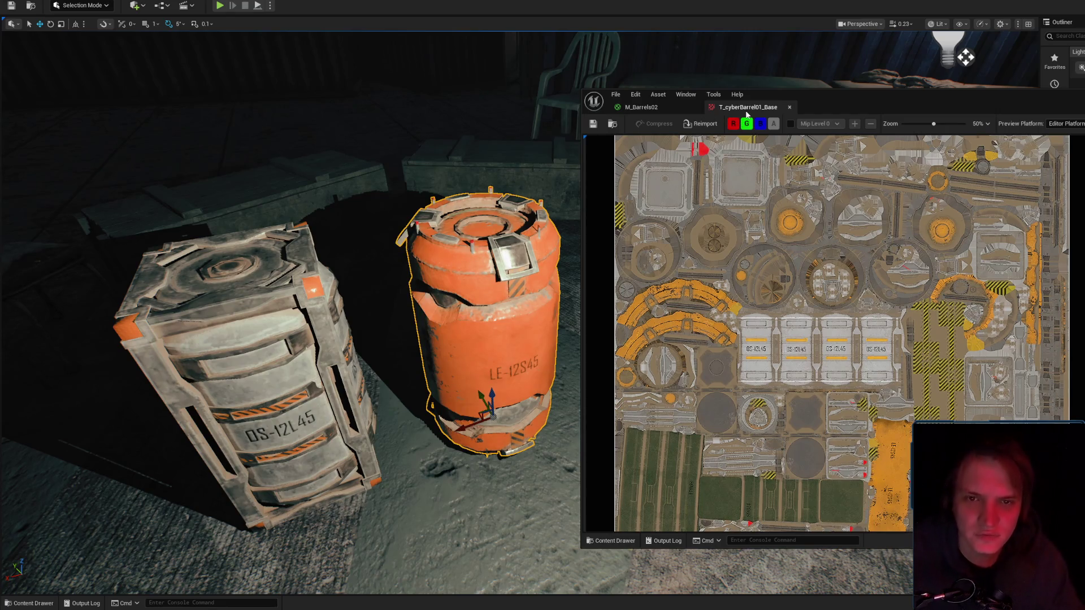
- Close the texture preview and frame the view on the orange barrel
left_click(789, 108)
left_click(226, 311)
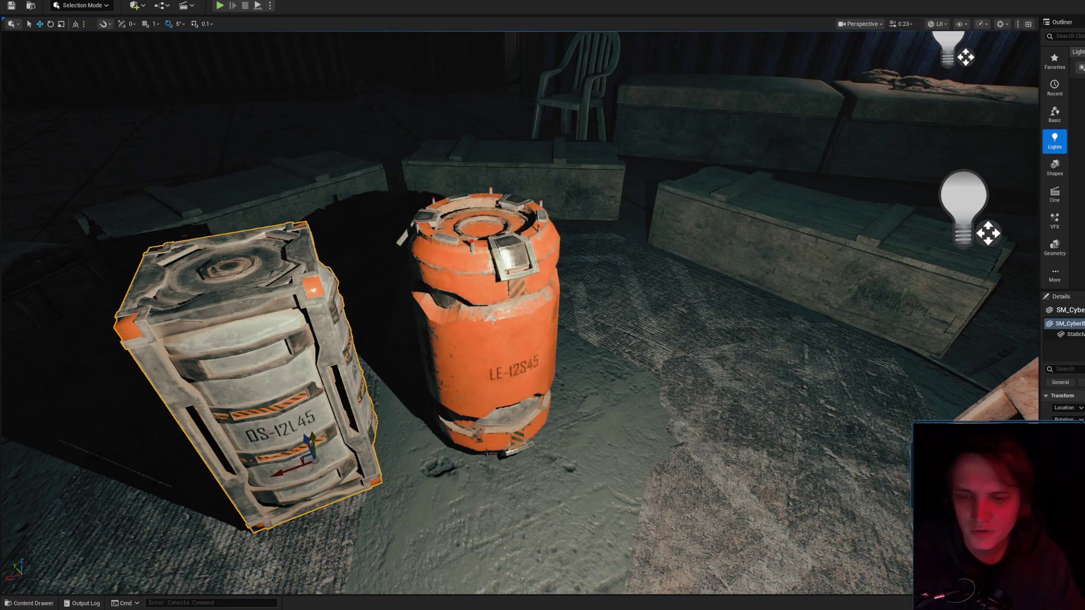
left_click(492, 320)
key("f")
scroll(492, 320, "up", 5)
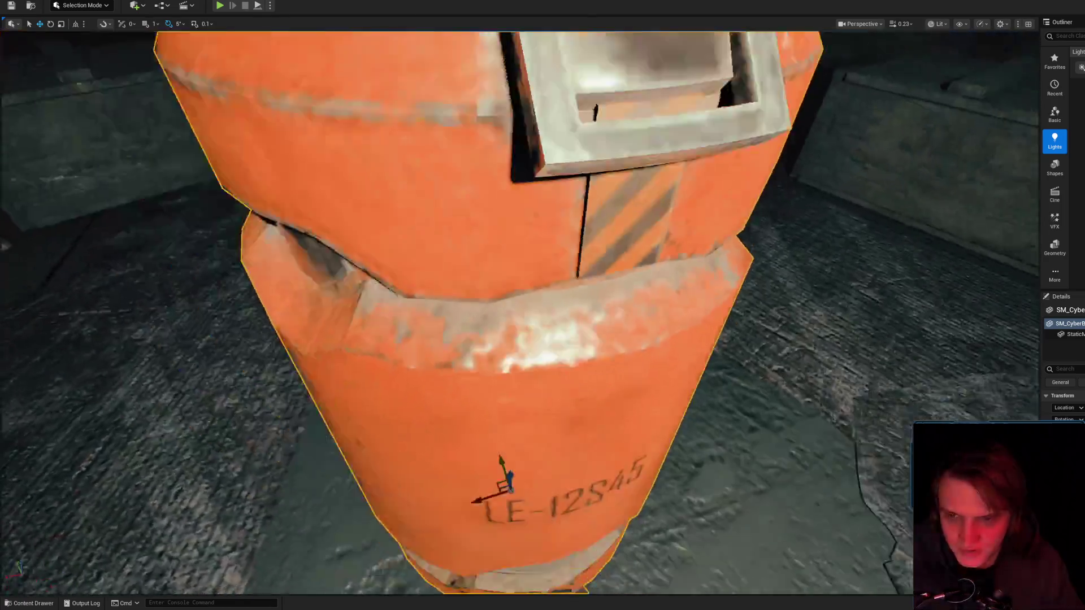
key("f")
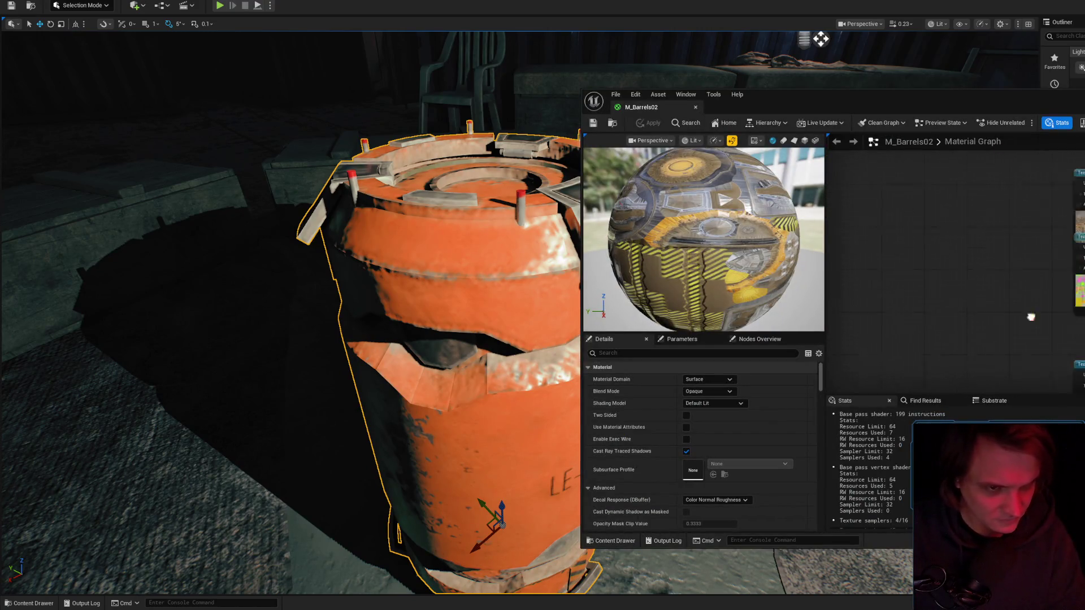
- Preview T_cyberBarrel01_Base from M_Barrels02's Texture Sample, then close the texture and material editors
left_click(1023, 271)
scroll(687, 458, "down", 5)
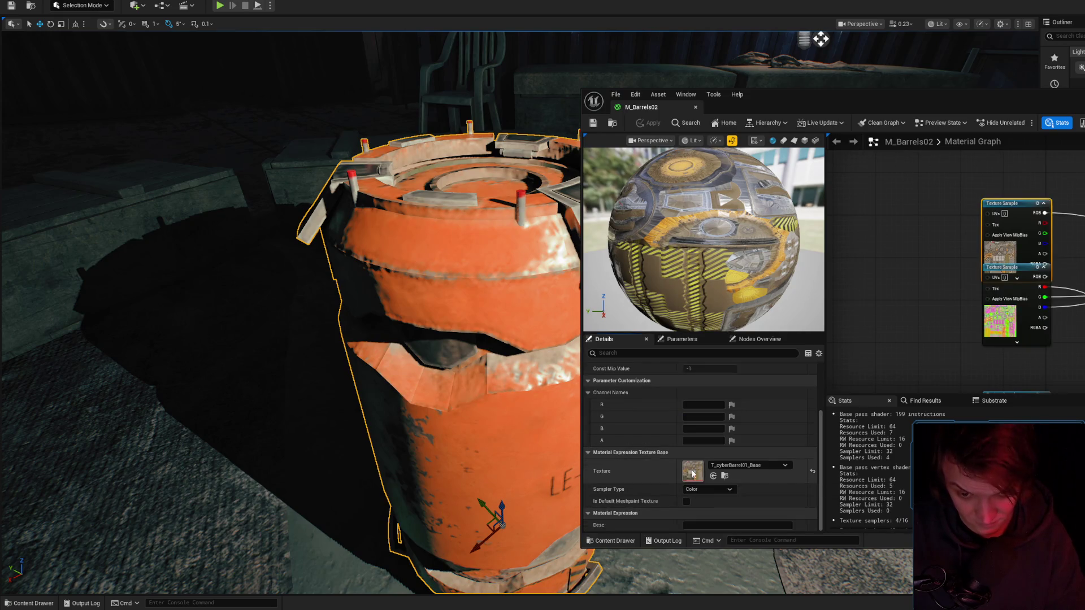
double_click(692, 470)
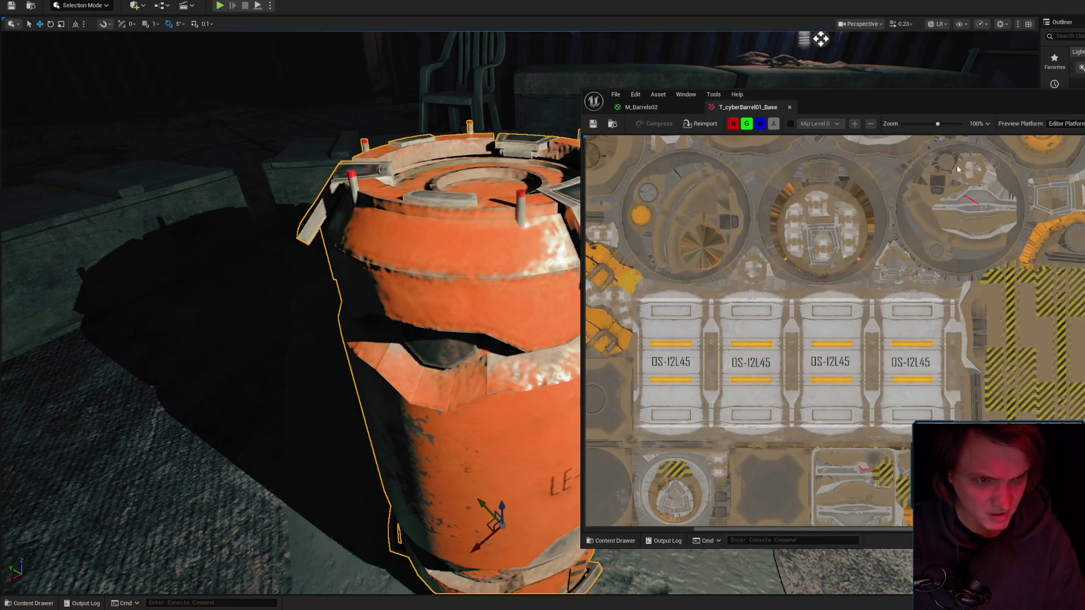
scroll(795, 258, "down", 3)
left_click(789, 107)
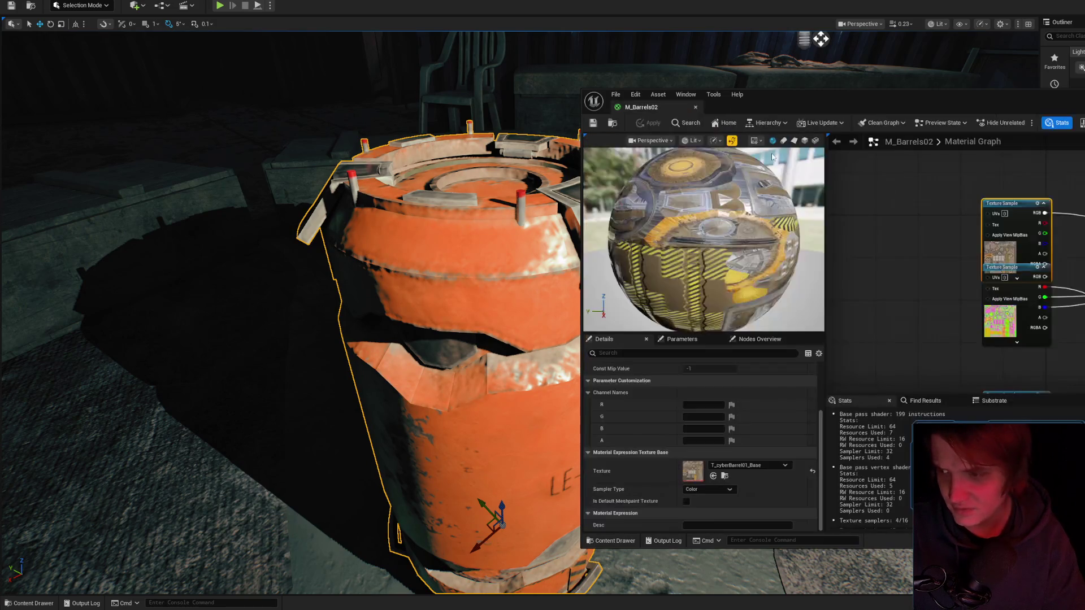
left_click(695, 107)
scroll(543, 305, "down", 5)
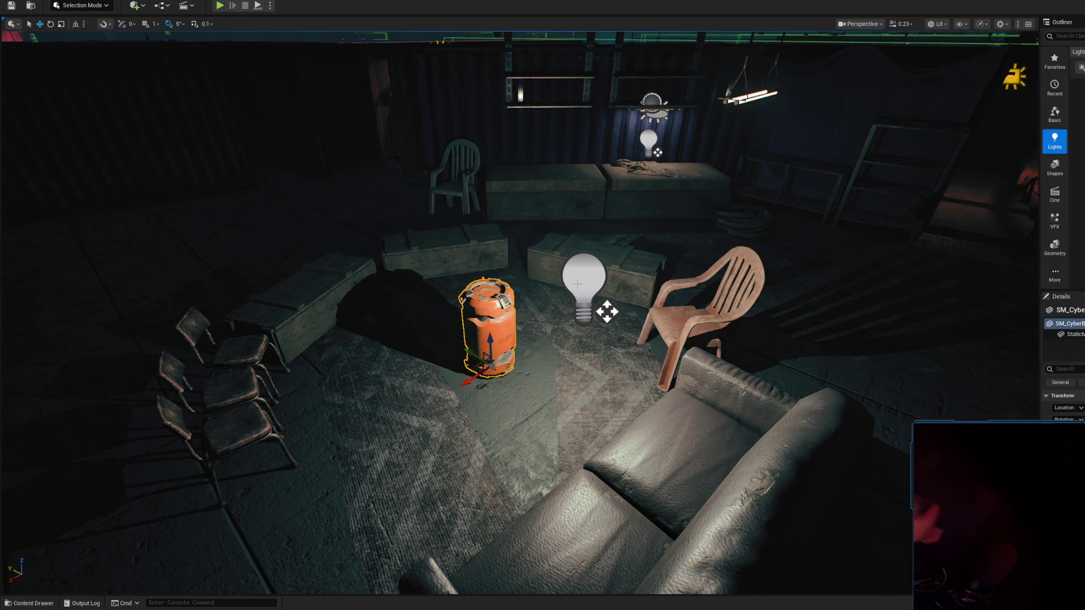
- Shrink the orange canister with the scale gizmo and frame it close-up
key("f")
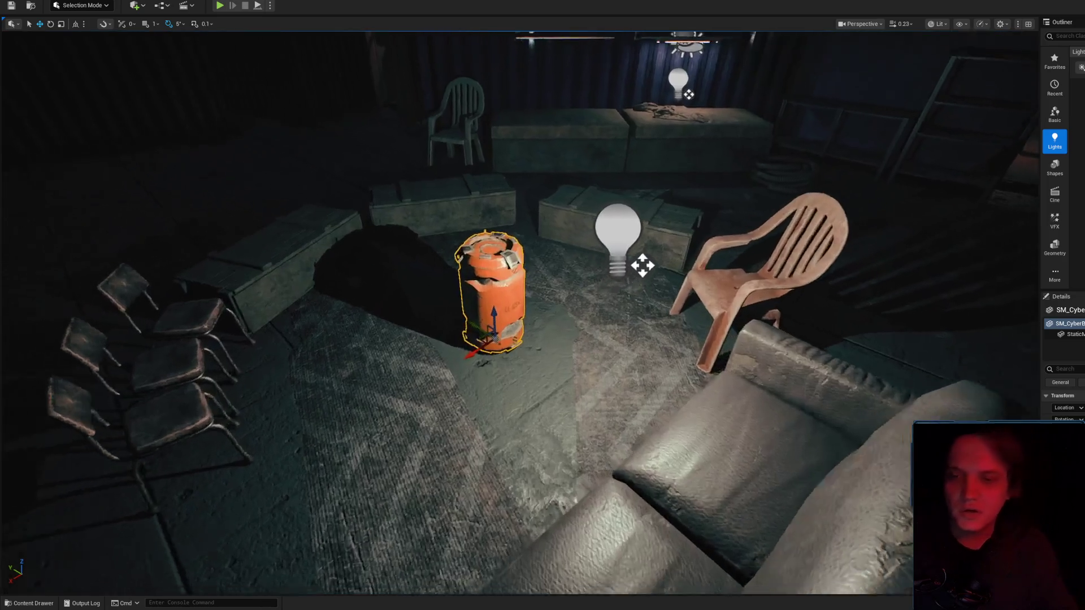
scroll(495, 302, "down", 5)
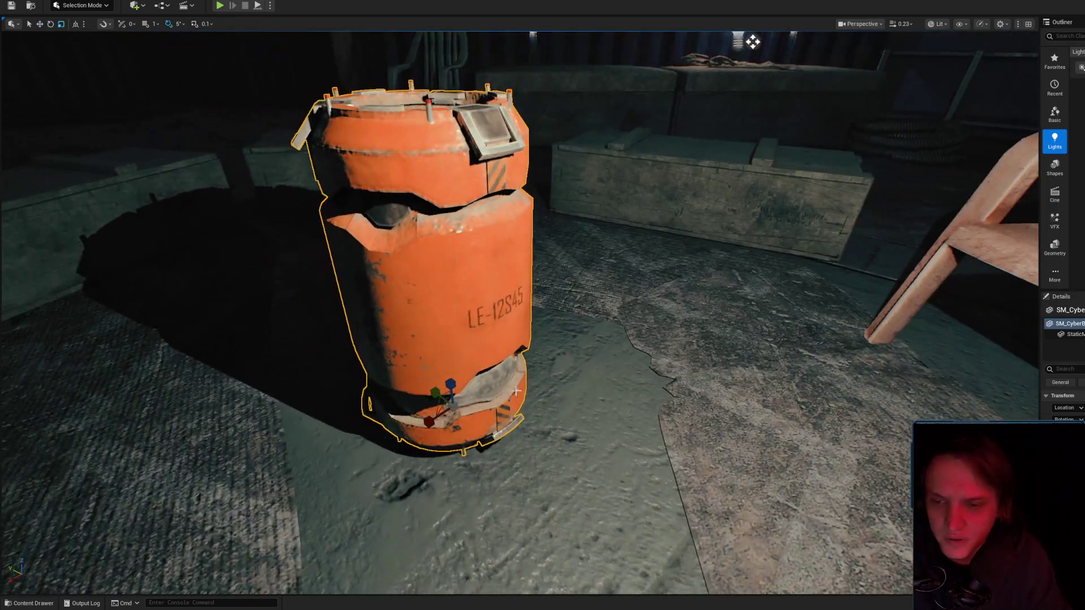
left_click_drag(466, 401, 429, 421)
key("f")
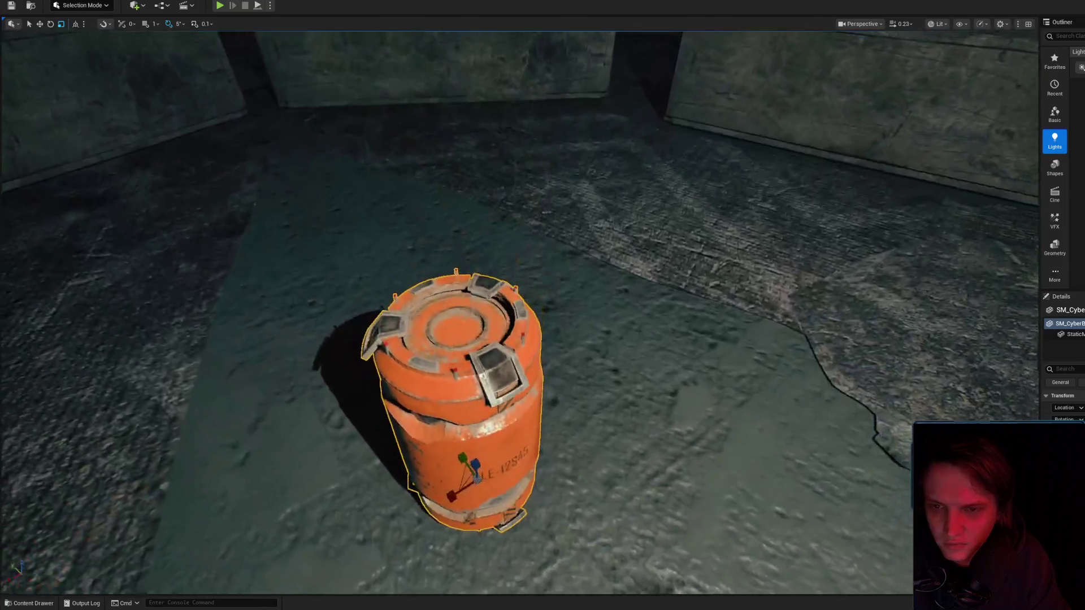
mouse_move(542, 305)
right_mouse_down()
mouse_move(508, 339)
mouse_move(565, 316)
mouse_move(511, 370)
right_mouse_up()
scroll(511, 370, "up", 5)
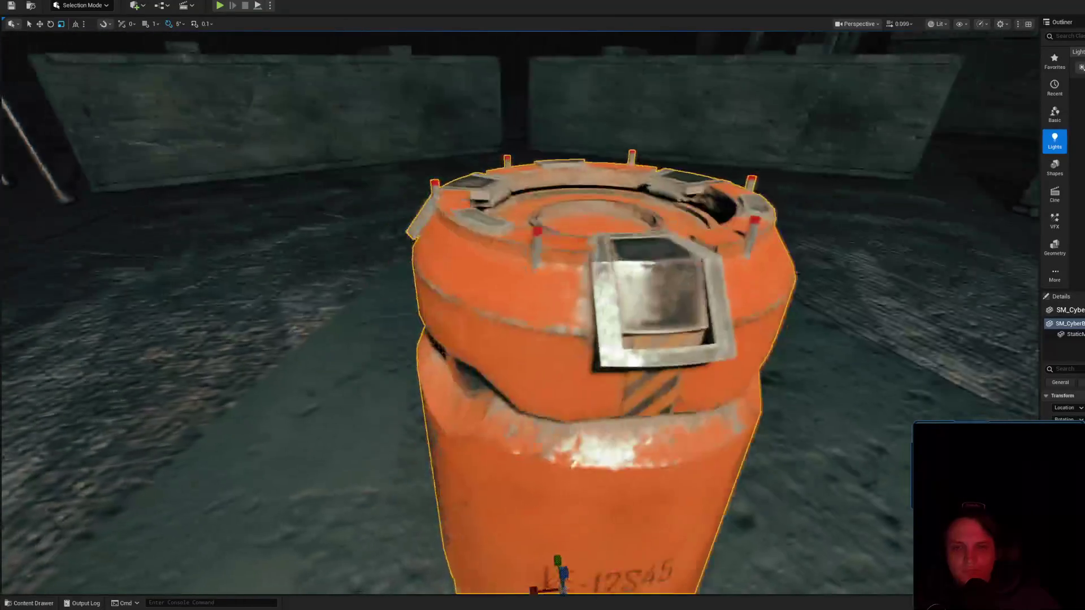
- Place a tall grey crate mesh beside the orange canister
mouse_move(543, 305)
right_mouse_down()
mouse_move(497, 259)
mouse_move(520, 294)
mouse_move(565, 316)
mouse_move(520, 288)
mouse_move(526, 271)
mouse_move(542, 310)
right_mouse_up()
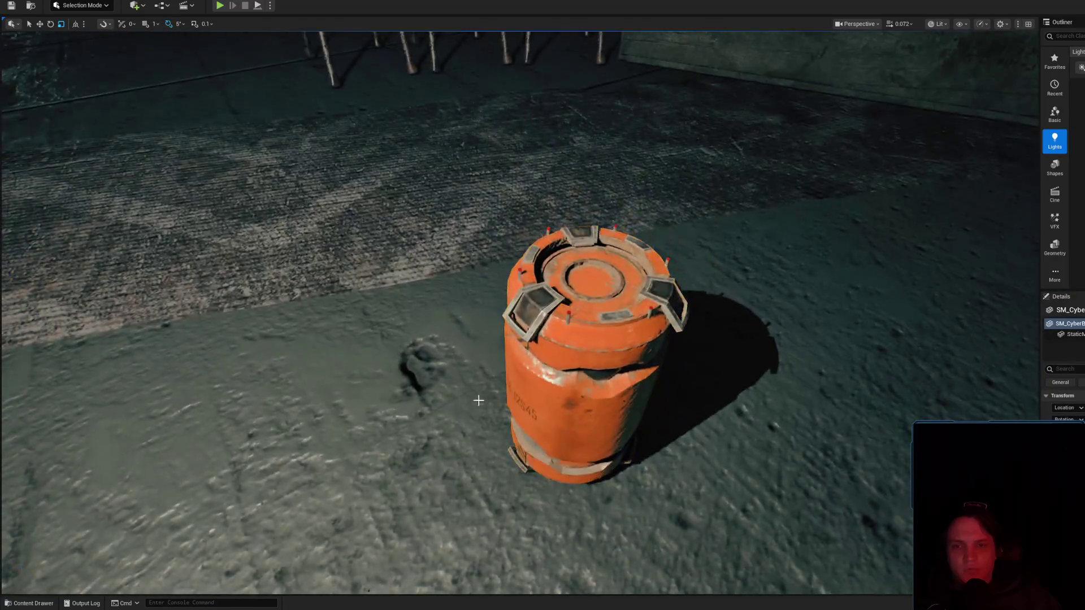
right_click_drag(479, 400, 479, 401)
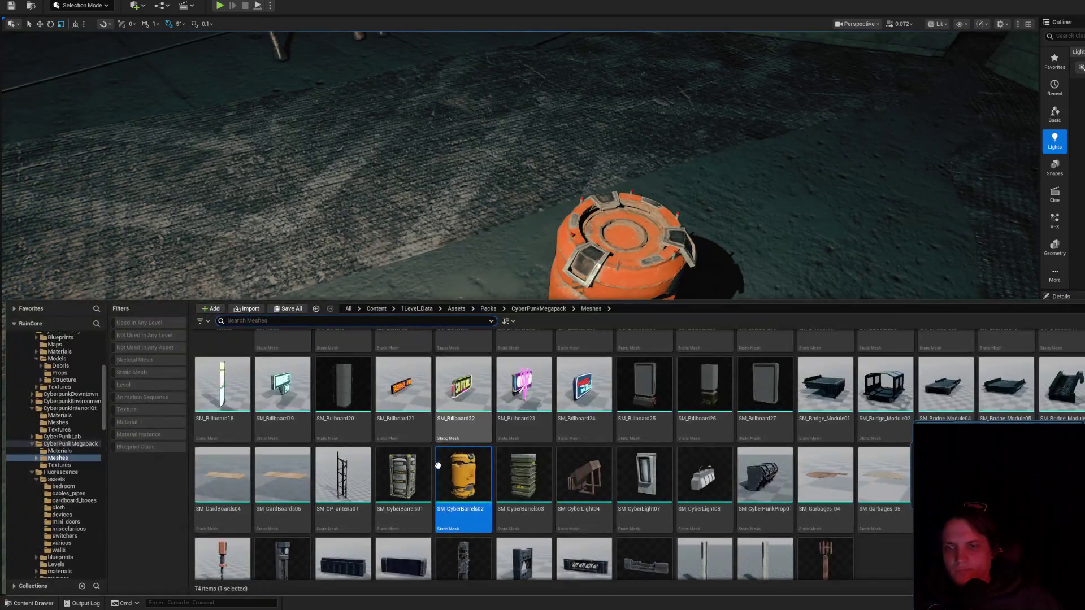
mouse_move(403, 503)
left_mouse_down()
mouse_move(528, 213)
mouse_move(460, 358)
mouse_move(384, 327)
left_mouse_up()
right_click_drag(385, 328, 384, 316)
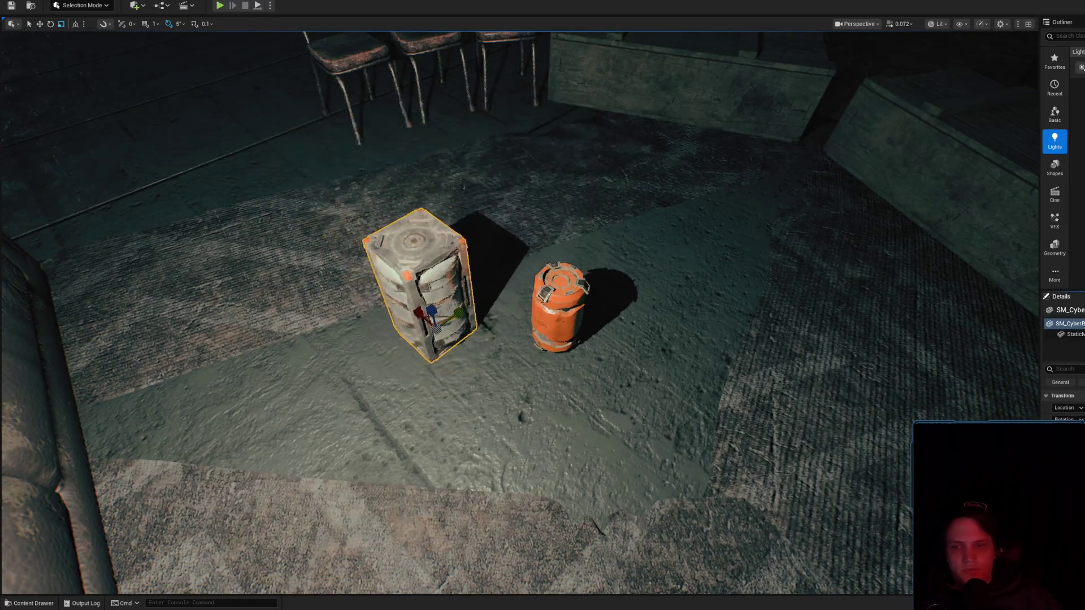
right_click_drag(732, 398, 732, 399)
right_click_drag(662, 412, 662, 411)
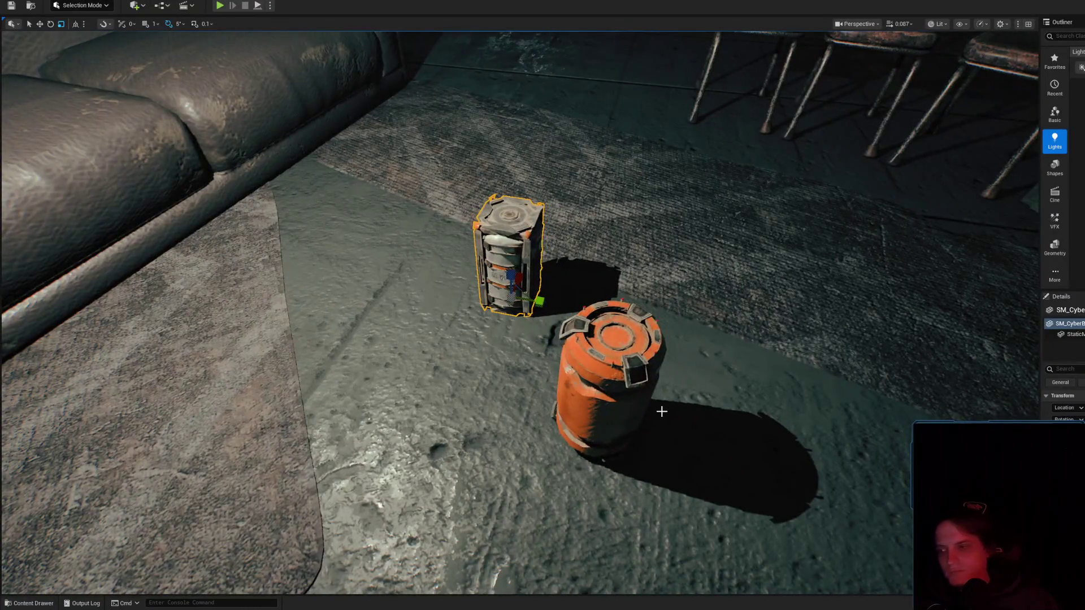
- Reselect the orange canister and frame it with the stools behind
left_click(611, 347)
key("f")
right_click_drag(610, 347, 611, 346)
left_click_drag(610, 347, 610, 347, "alt")
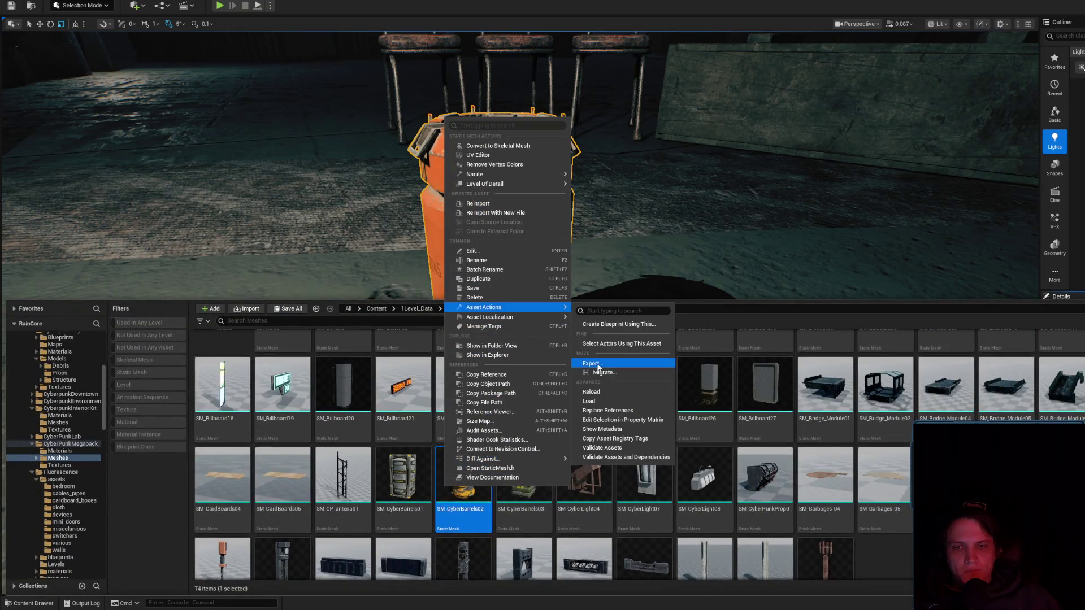
- Save SM_CyberBarrels02 as an FBX file, accepting the default FBX export options
left_click(598, 365)
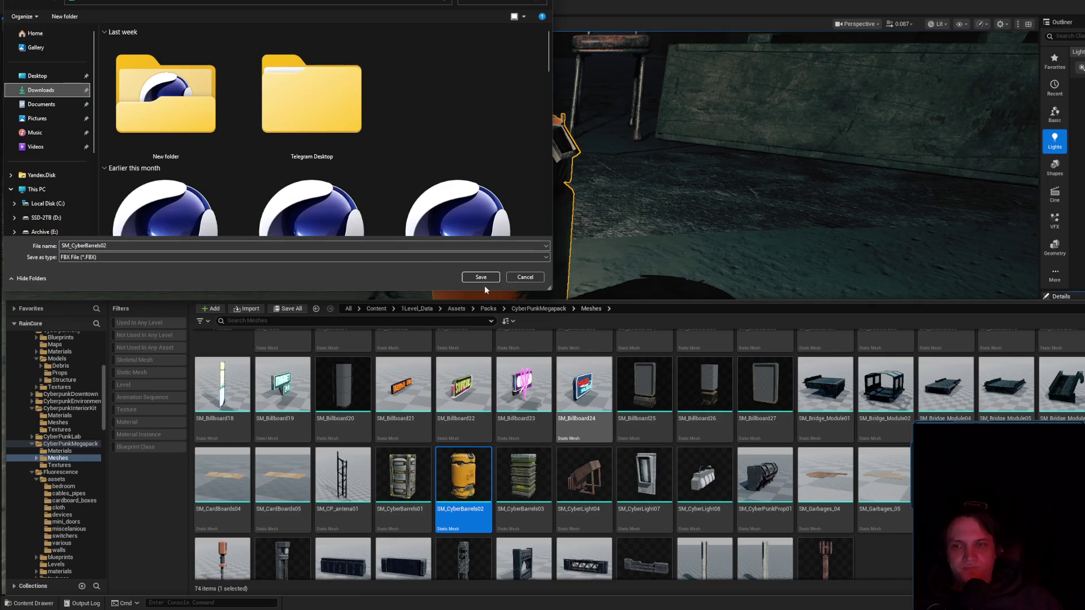
left_click(481, 277)
left_click(789, 390)
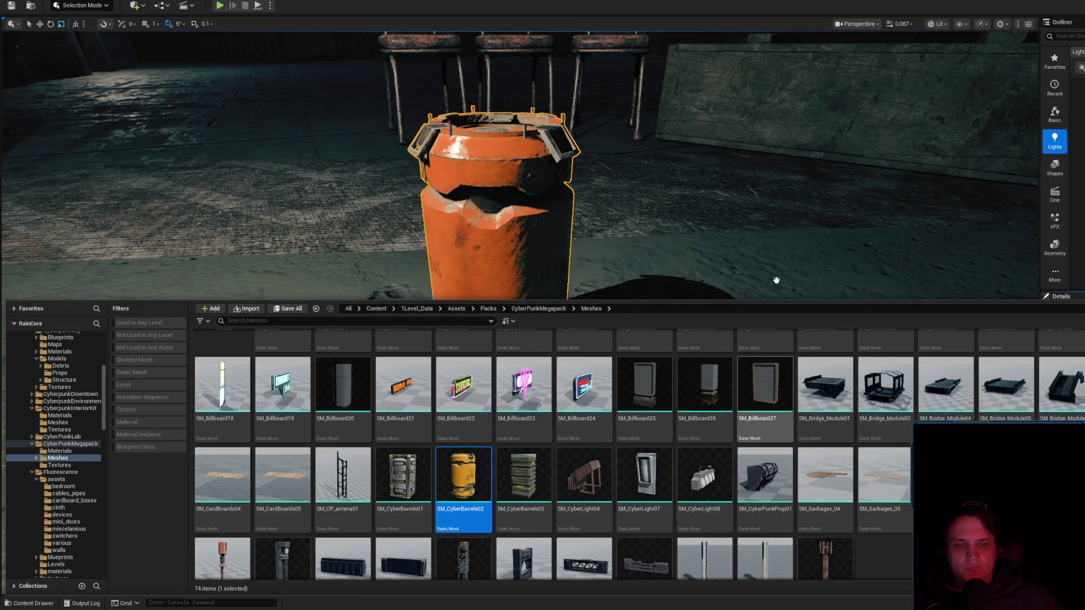
right_click_drag(542, 170, 481, 186)
right_click_drag(666, 260, 633, 317)
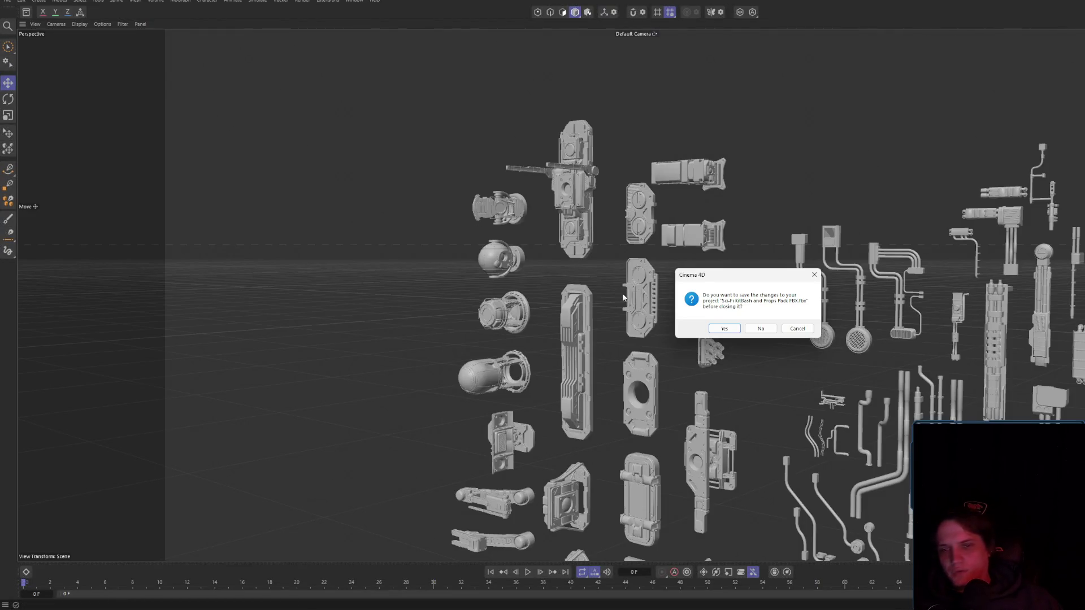
- Close the kitbash project and import the barrel FBX from Downloads into the empty scene
left_click(774, 323)
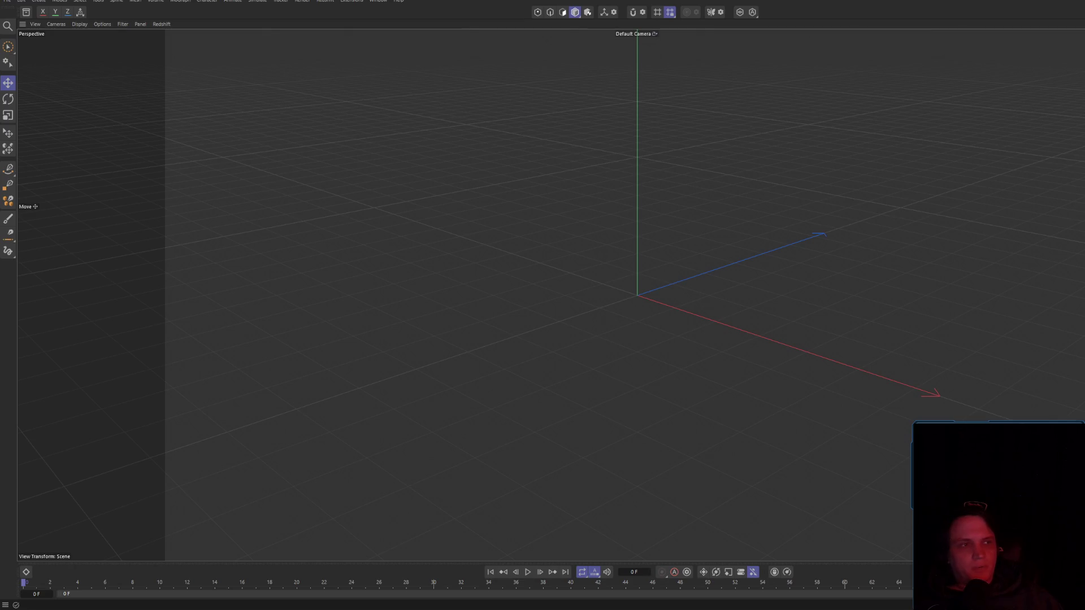
key("alt+Tab")
left_click(860, 241)
left_click_drag(981, 235, 594, 187)
left_click(575, 299)
left_click(594, 299)
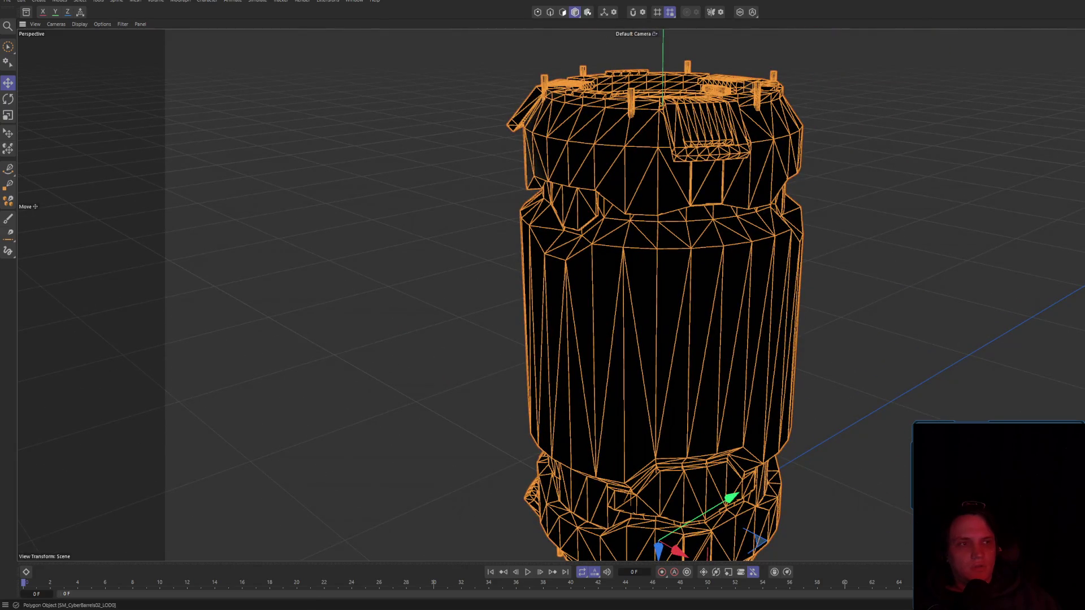
- Switch the viewport to Gouraud Lines shading and inspect the barrel from top and bottom
key("n")
key("b")
mouse_move(656, 117)
left_mouse_down("alt")
mouse_move(847, 207)
mouse_move(262, 235)
left_mouse_up("alt")
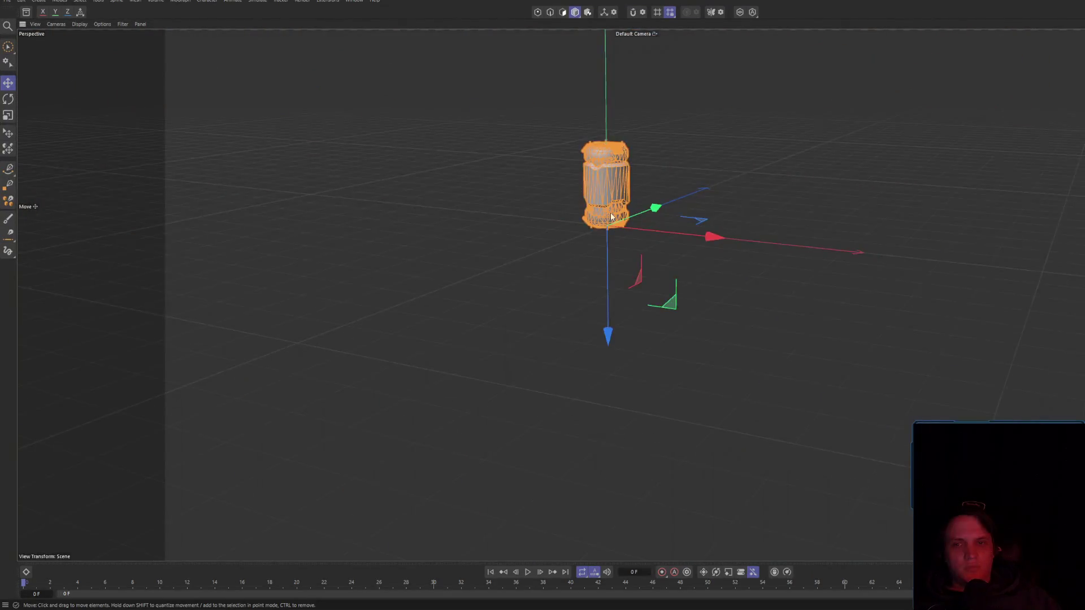
scroll(606, 204, "up", 3)
scroll(606, 203, "up", 3)
mouse_move(606, 203)
left_mouse_down("alt")
mouse_move(733, 203)
mouse_move(632, 107)
mouse_move(649, 223)
mouse_move(636, 237)
mouse_move(654, 331)
mouse_move(735, 241)
mouse_move(633, 317)
mouse_move(713, 221)
mouse_move(717, 240)
left_mouse_up("alt")
scroll(636, 237, "down", 3)
scroll(615, 338, "up", 5)
scroll(615, 338, "down", 5)
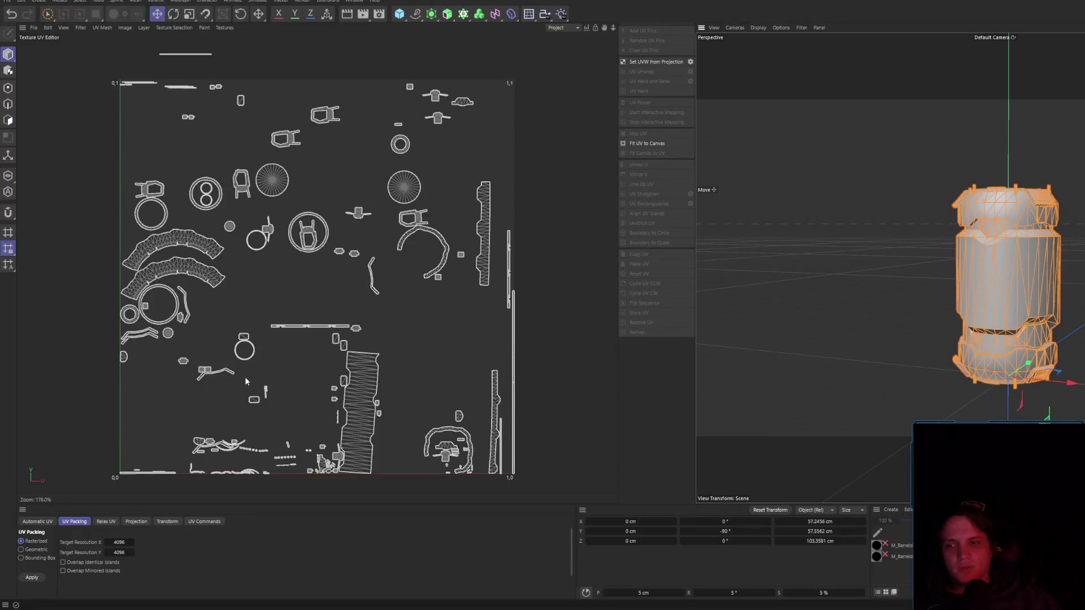
- Switch to polygon mode and brush-select individual UV islands of the barrel
left_click(38, 521)
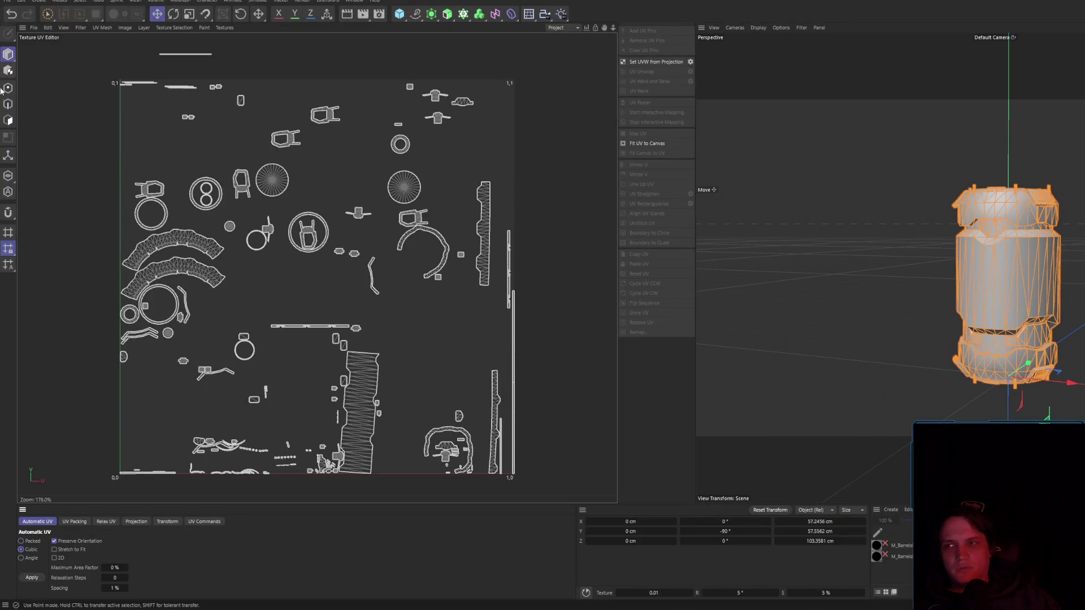
left_click(9, 121)
left_click(9, 121)
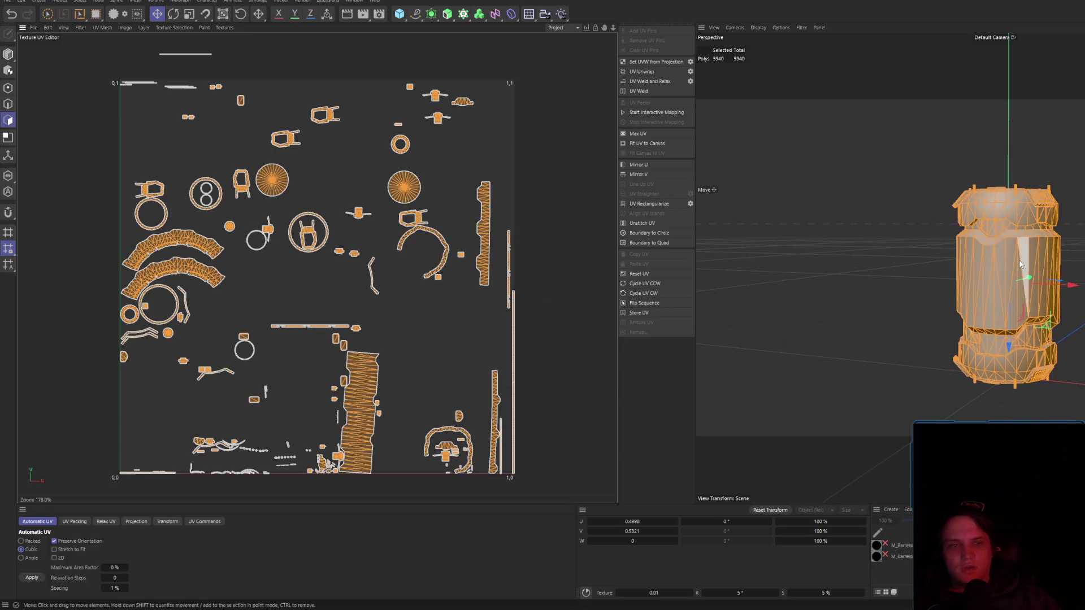
key("o")
left_click(469, 334)
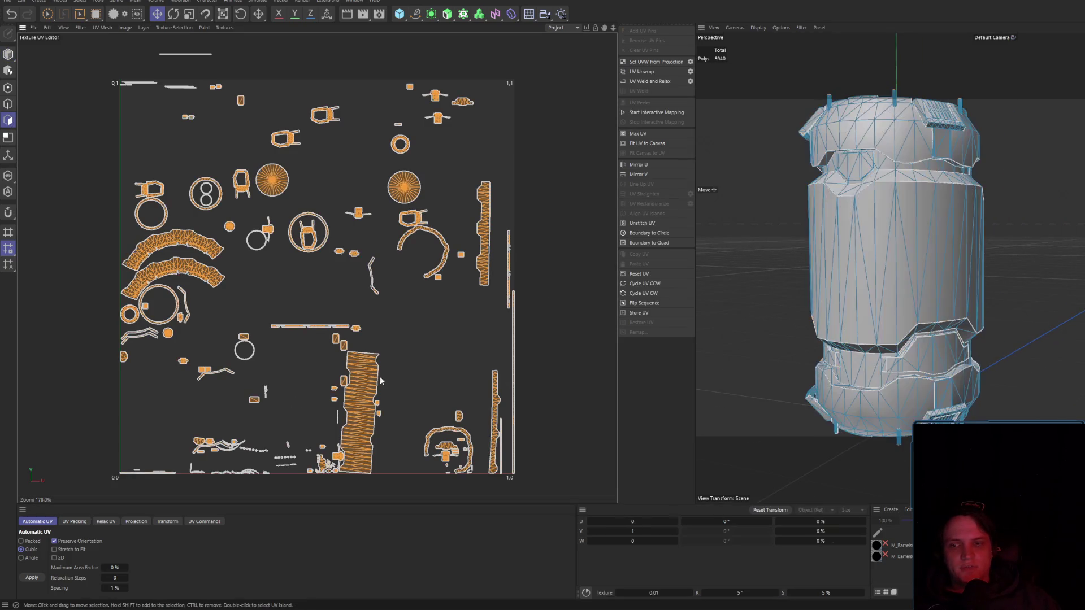
key("9")
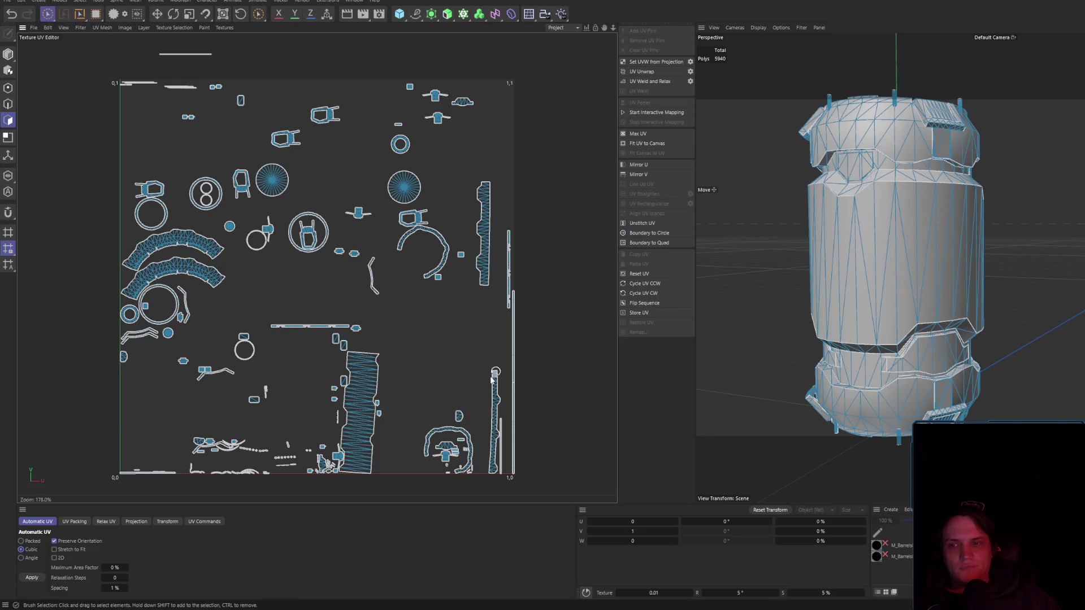
left_click_drag(362, 359, 362, 470)
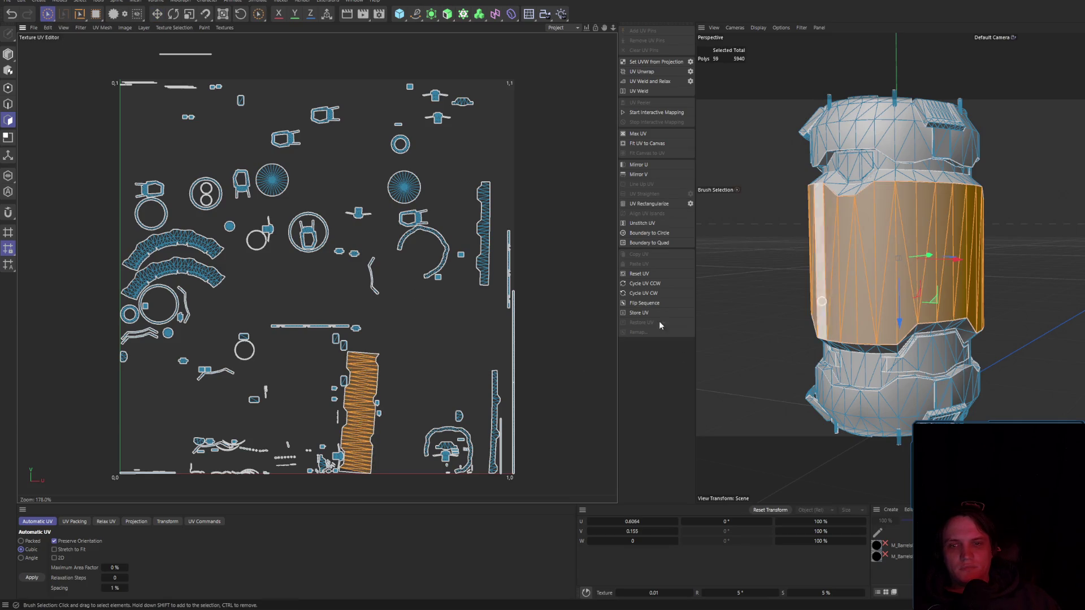
mouse_move(128, 294)
left_mouse_down()
mouse_move(192, 268)
mouse_move(139, 247)
left_mouse_up()
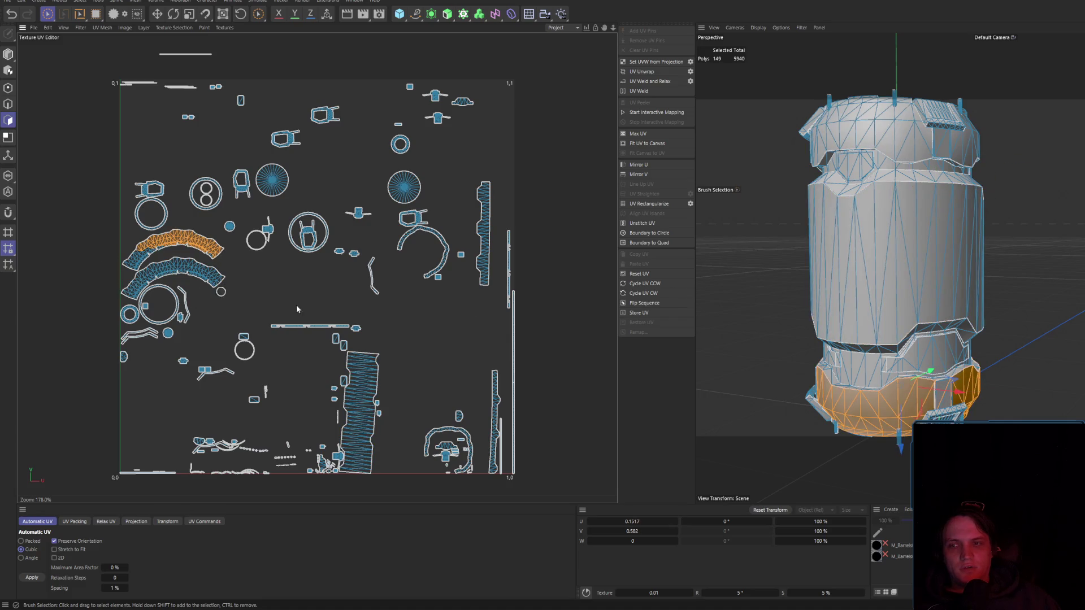
- Select all UV islands, try an automatic unwrap and undo it, then pack the existing islands
key("ctrl+a")
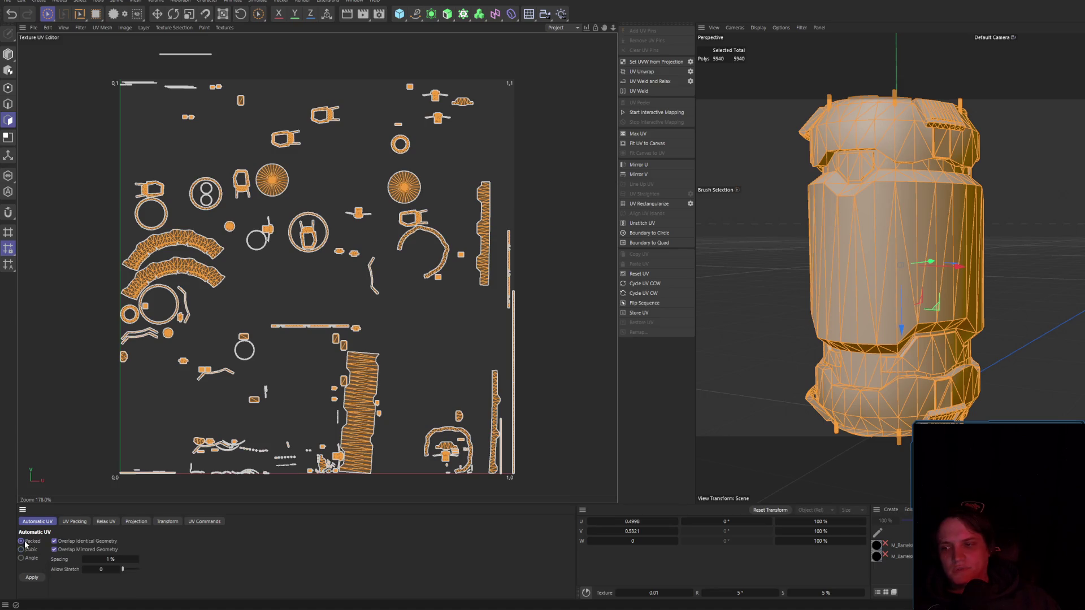
left_click(31, 578)
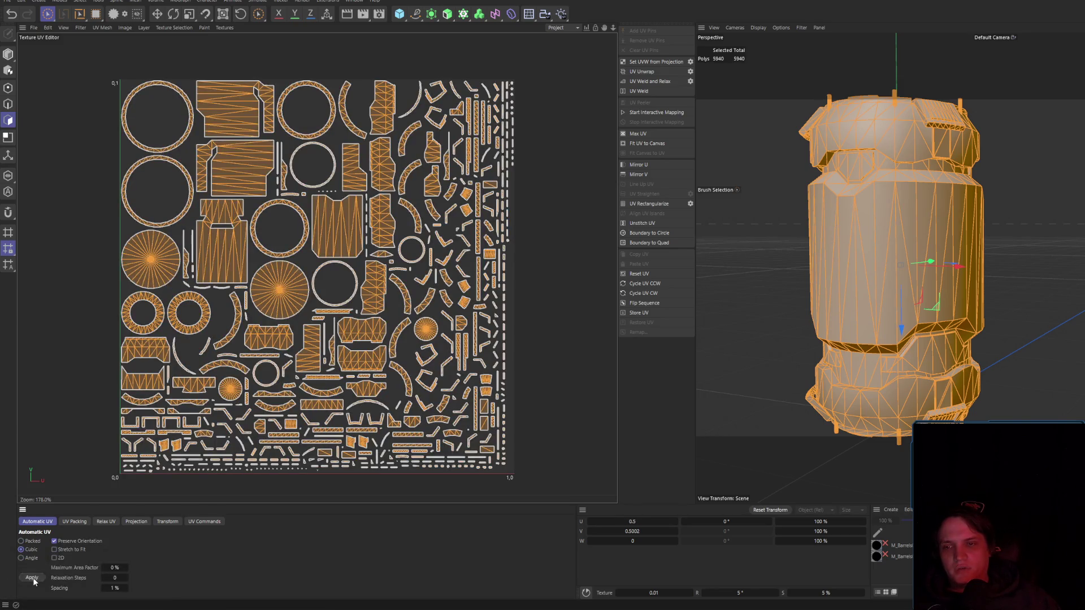
key("ctrl+z")
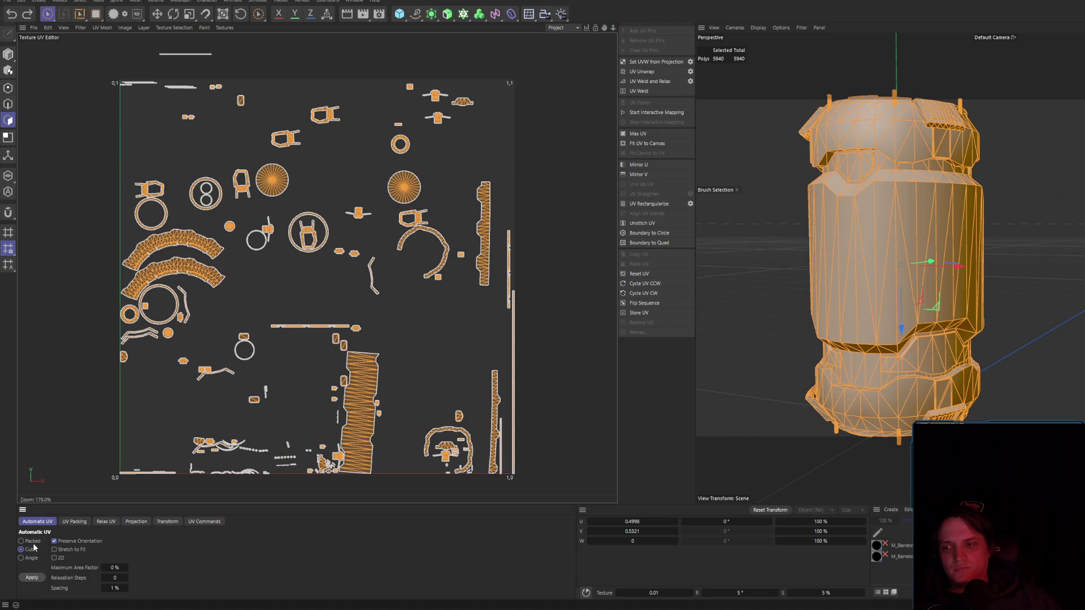
left_click(74, 521)
left_click(41, 578)
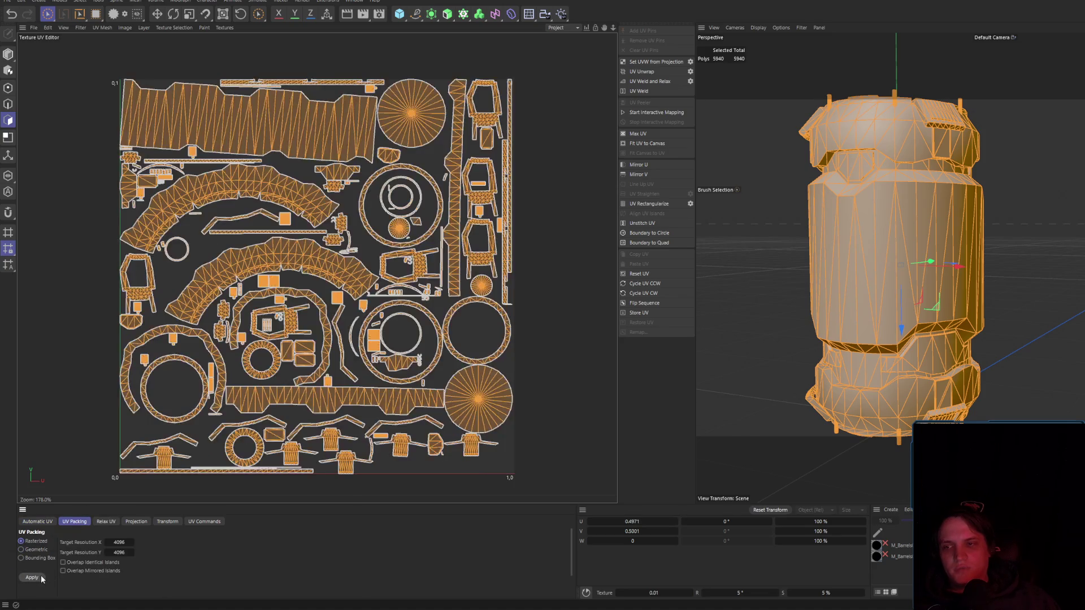
- Switch UV packing to Geometric and repack the islands several times
left_click(22, 549)
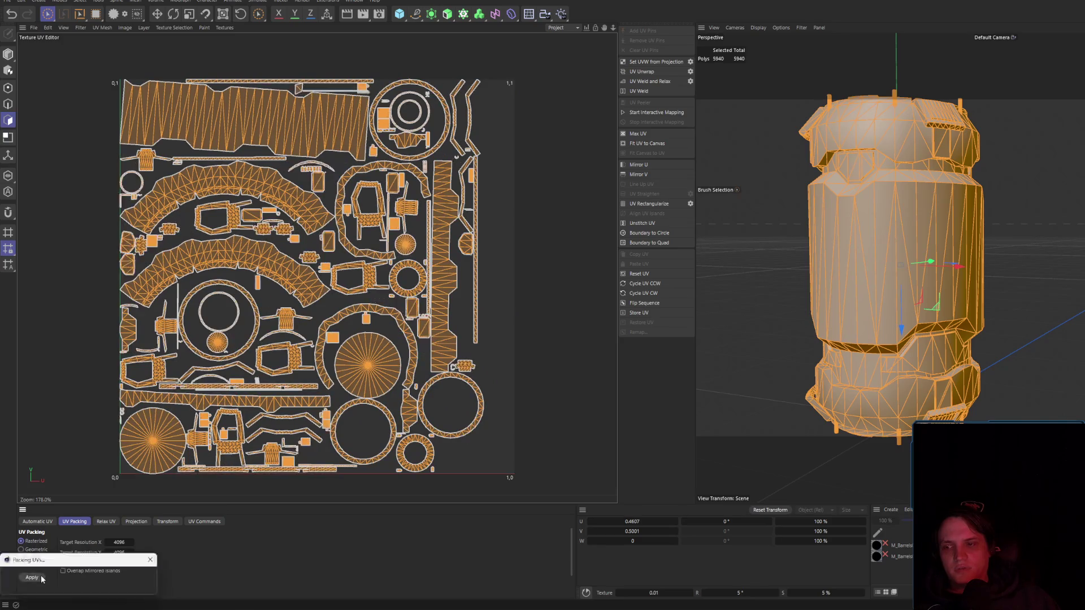
left_click(36, 578)
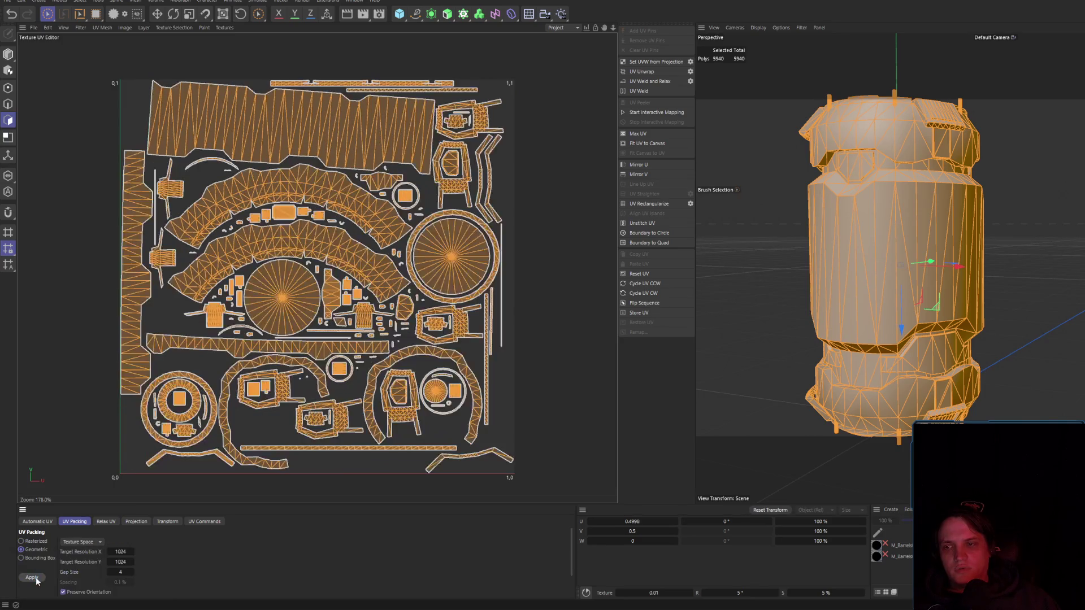
left_click(32, 578)
left_click(32, 577)
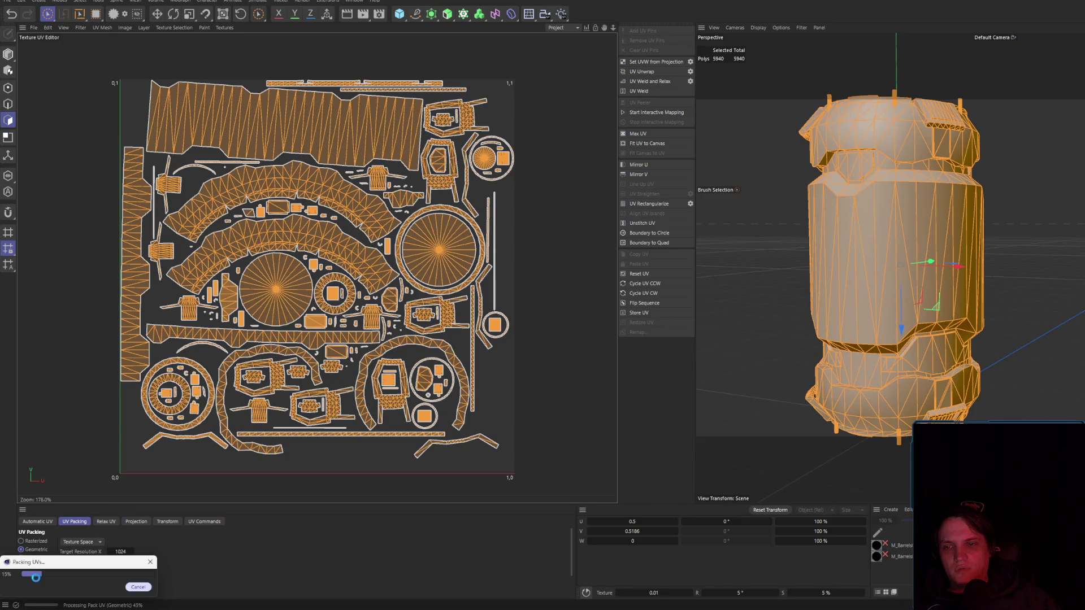
left_click(35, 577)
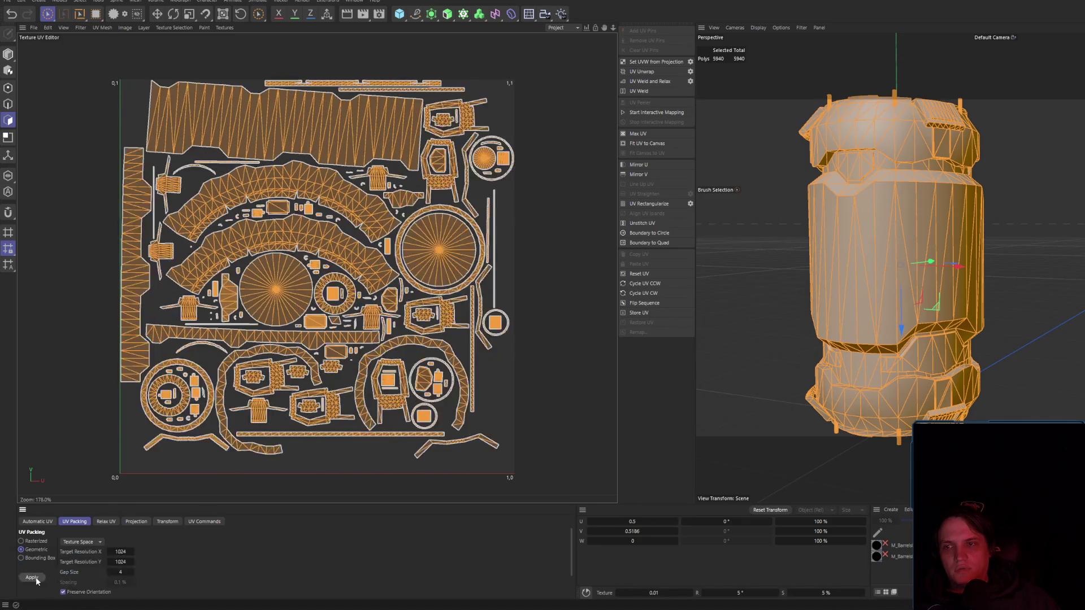
left_click(36, 578)
scroll(35, 573, "down", 2)
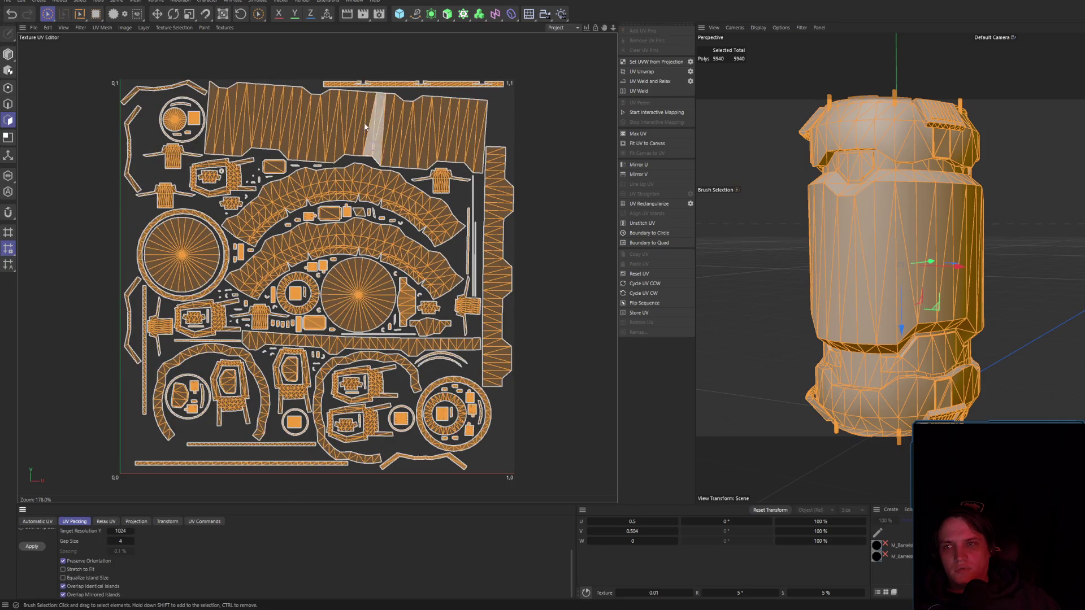
left_click(224, 27)
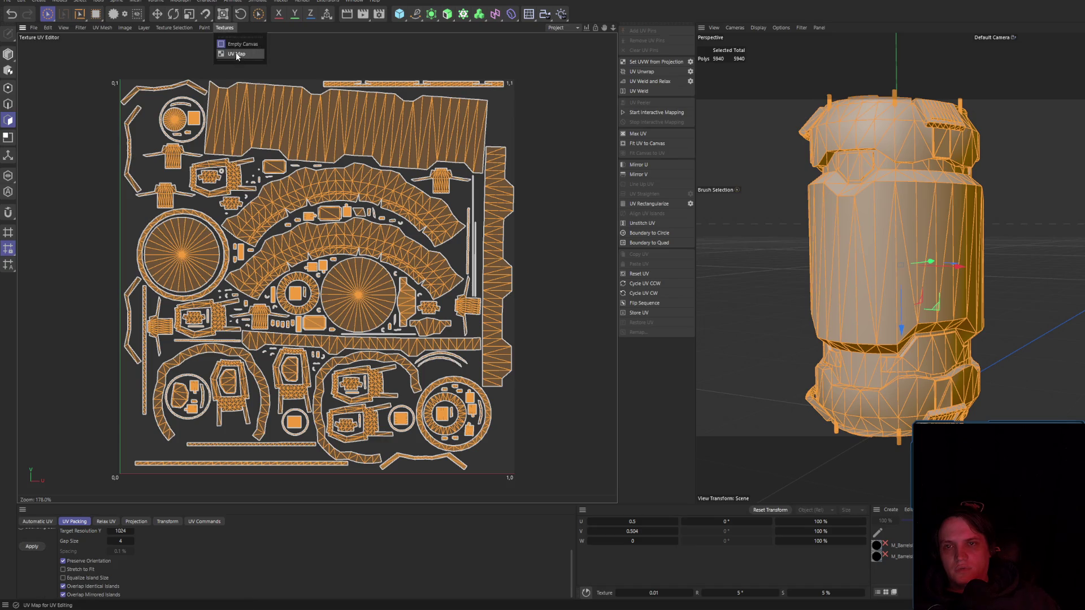
- Display the UV Map checker texture and repack the islands with Preserve Orientation unticked
left_click(237, 54)
mouse_move(1023, 283)
left_mouse_down("alt")
mouse_move(917, 235)
mouse_move(973, 226)
mouse_move(782, 227)
mouse_move(780, 245)
mouse_move(881, 254)
left_mouse_up("alt")
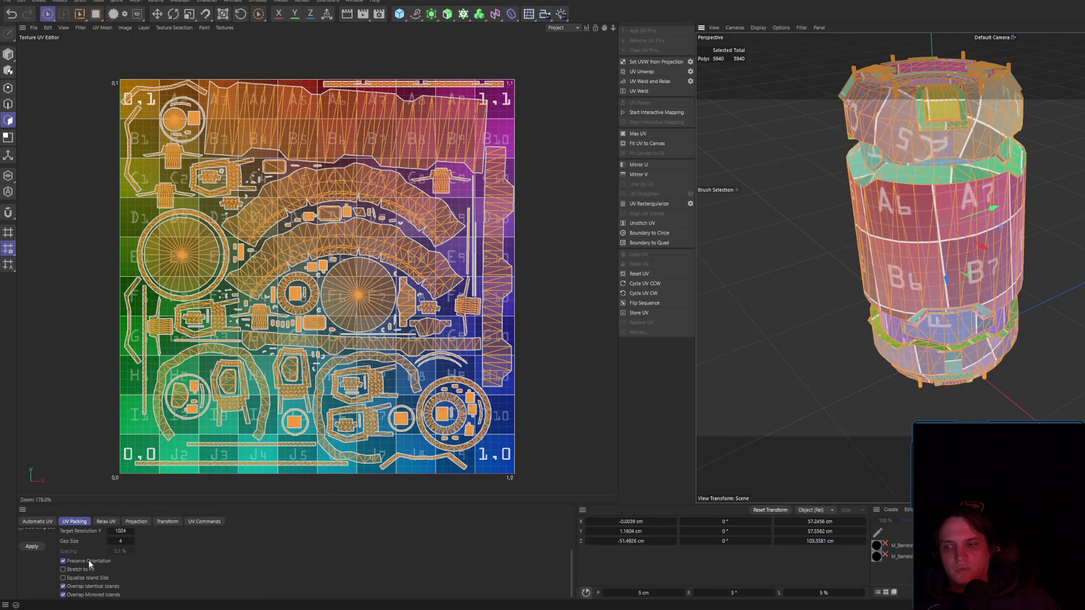
left_click(32, 546)
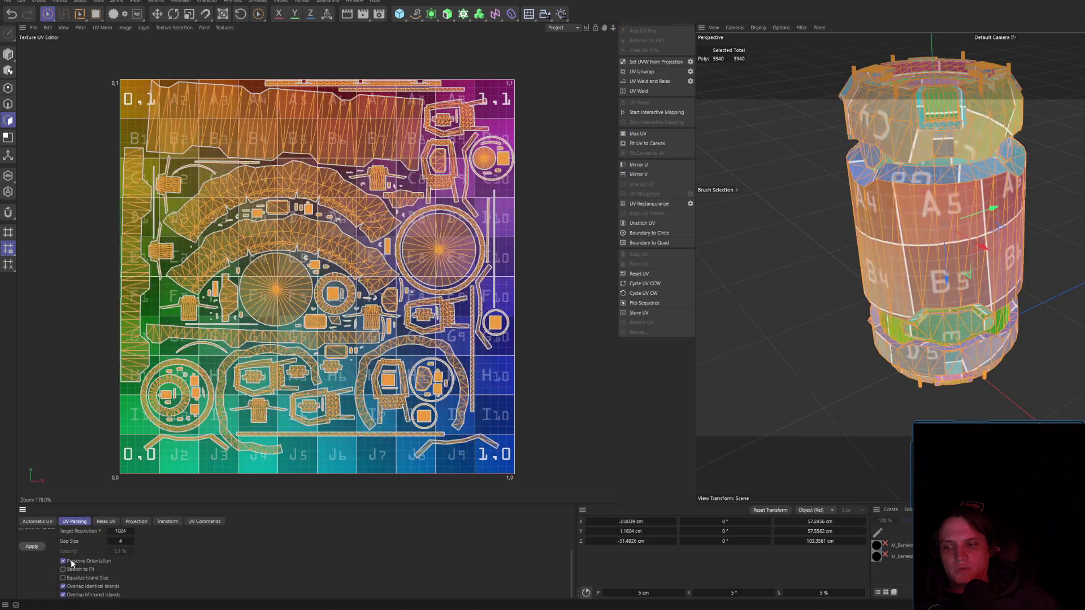
left_click(69, 561)
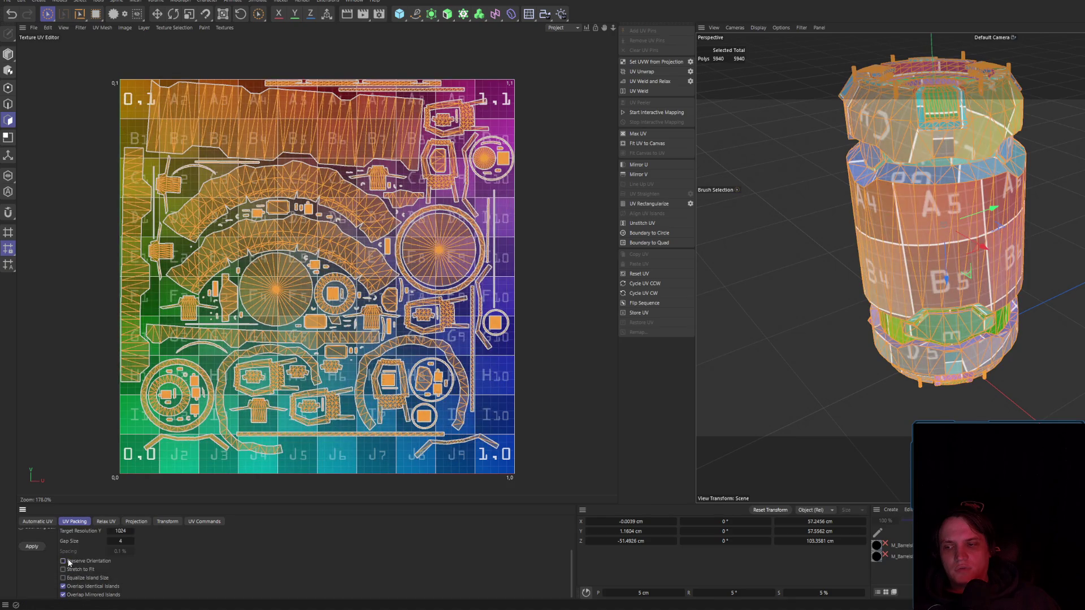
left_click(39, 547)
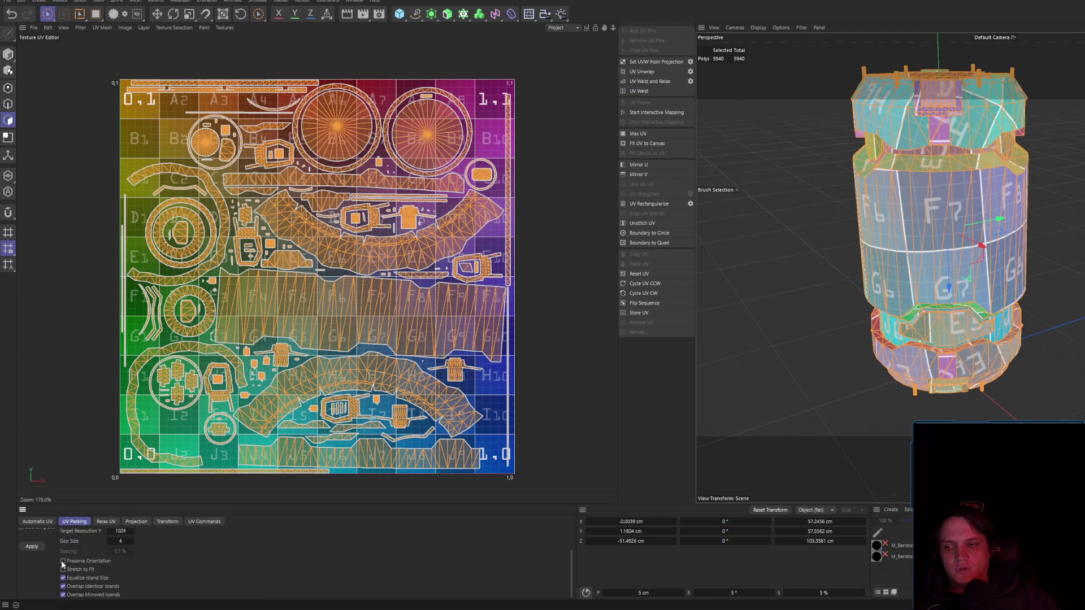
left_click(33, 547)
left_click(32, 547)
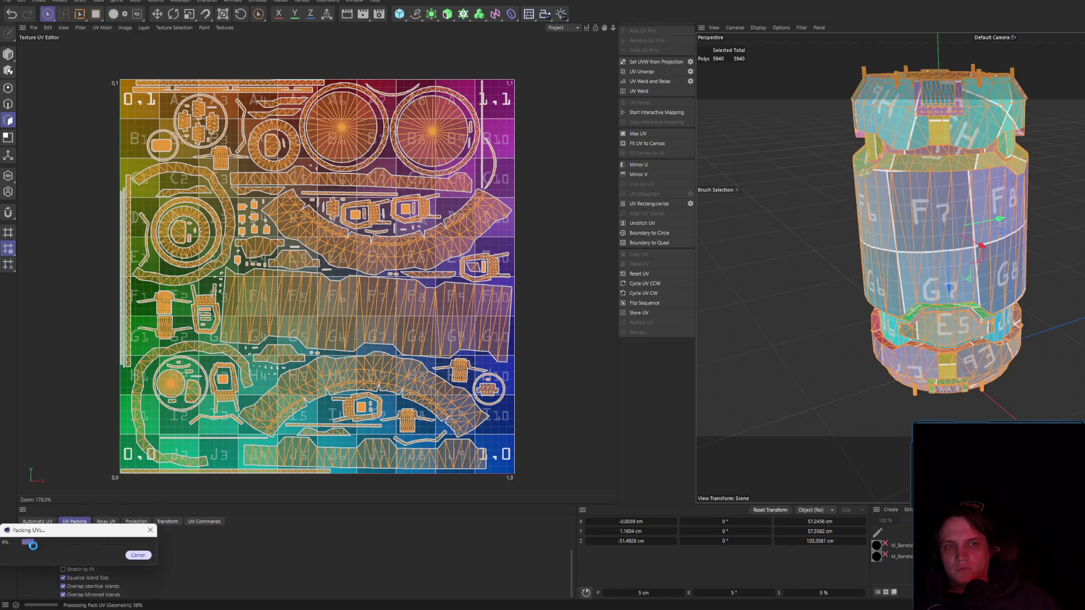
mouse_move(836, 283)
left_mouse_down("alt")
mouse_move(877, 278)
mouse_move(814, 257)
mouse_move(893, 252)
mouse_move(887, 269)
mouse_move(754, 229)
mouse_move(721, 236)
mouse_move(768, 263)
mouse_move(986, 277)
mouse_move(993, 225)
left_mouse_up("alt")
scroll(717, 230, "down", 3)
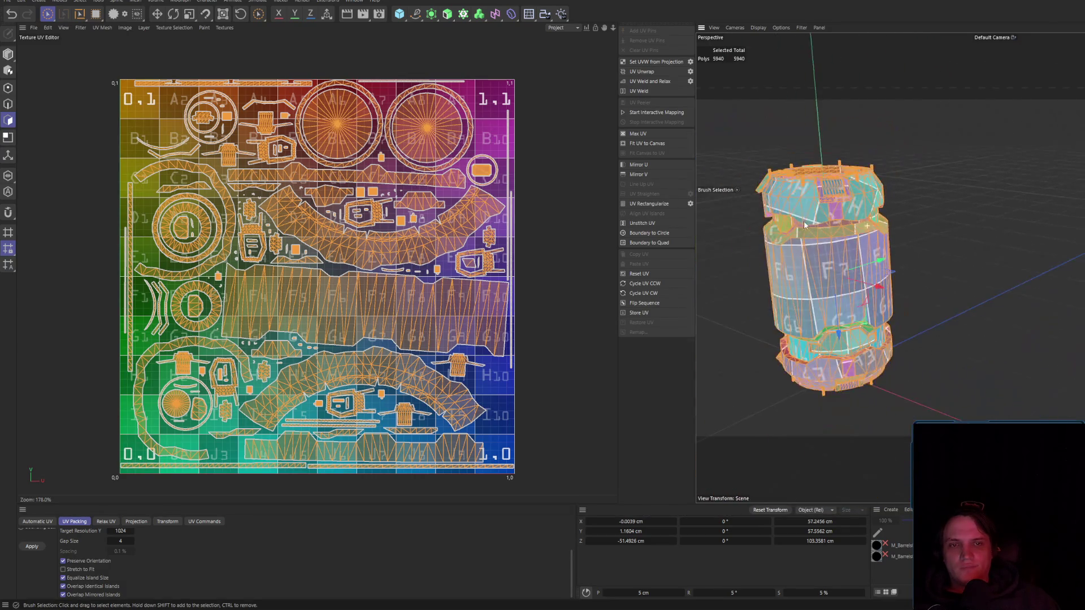
- Regenerate the UVs with Packed automatic unwrapping, inspect the result, then undo it
left_click(26, 522)
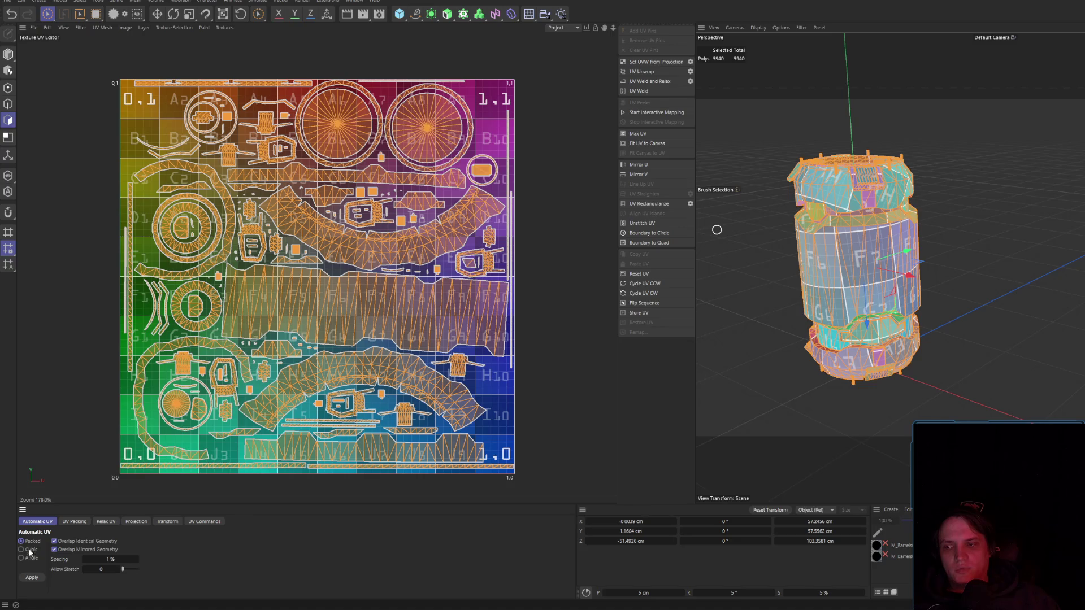
left_click(31, 578)
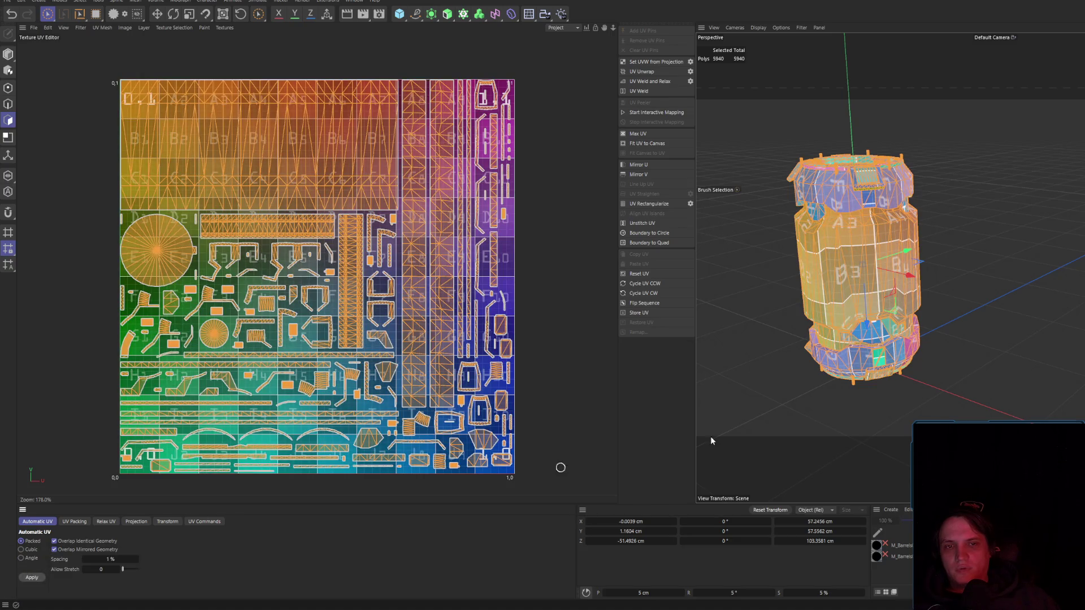
scroll(819, 317, "up", 5)
scroll(905, 265, "down", 5)
mouse_move(924, 256)
left_mouse_down("alt")
mouse_move(830, 250)
mouse_move(970, 153)
left_mouse_up("alt")
scroll(955, 193, "up", 5)
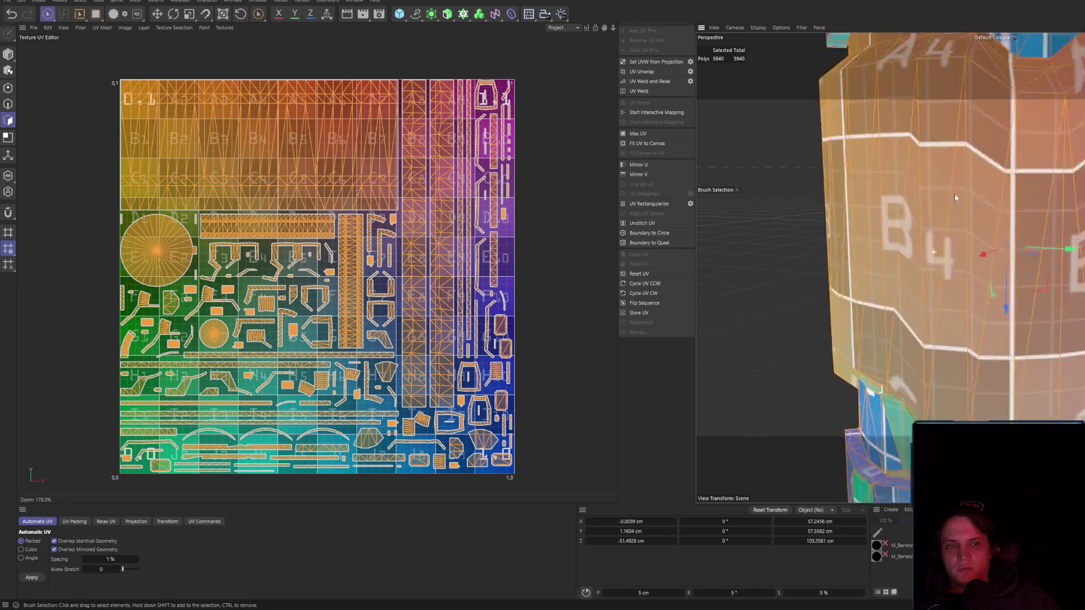
key("ctrl+z")
scroll(948, 201, "down", 3)
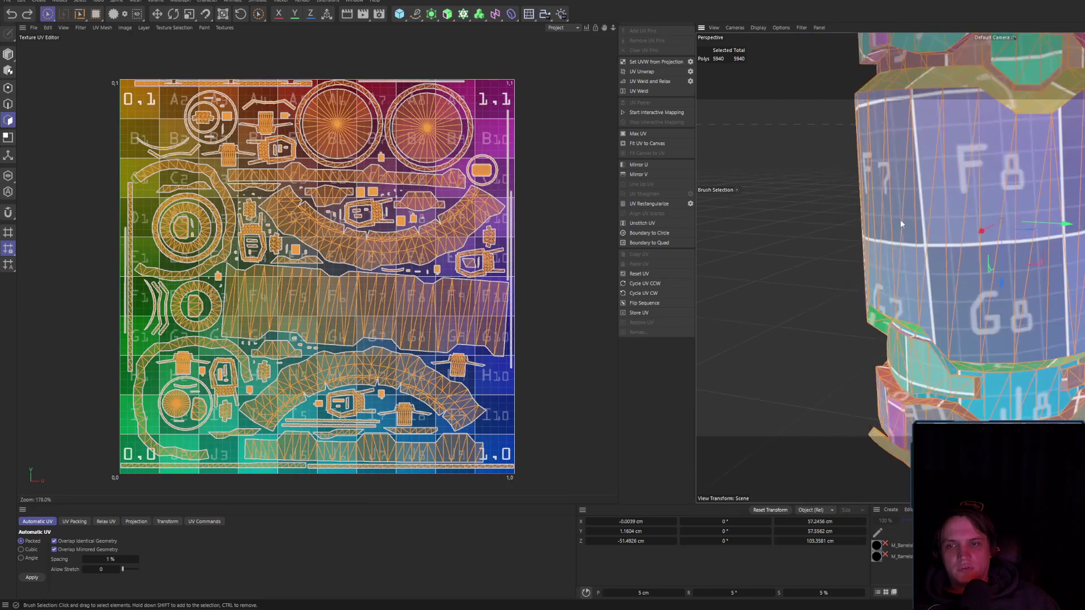
- Unwrap the barrel with Cubic automatic UVs and repack the new islands geometrically
left_click(31, 549)
left_click(32, 577)
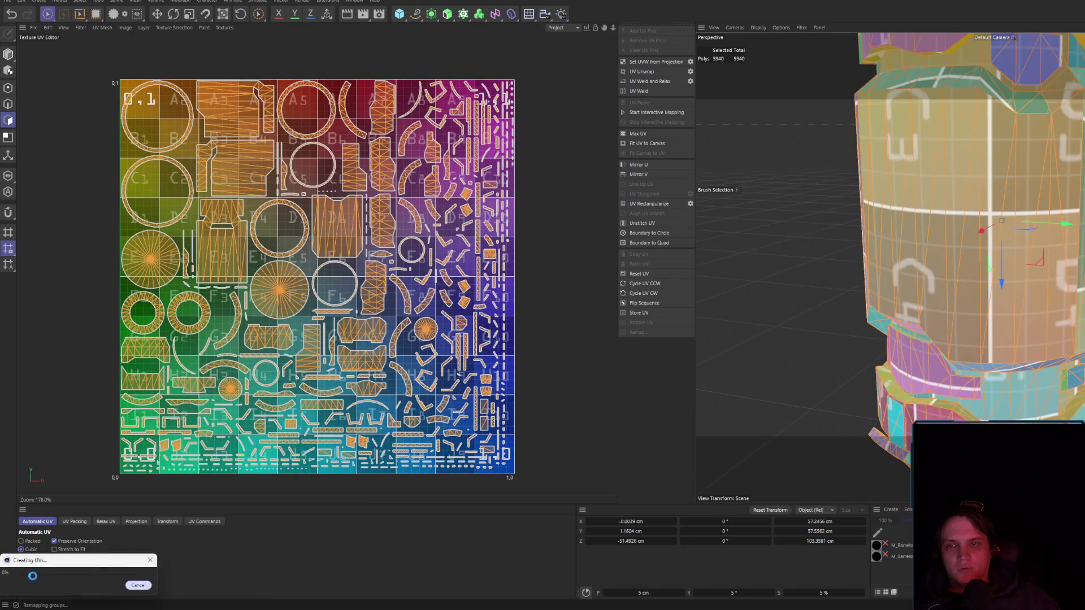
left_click(74, 521)
left_click(41, 576)
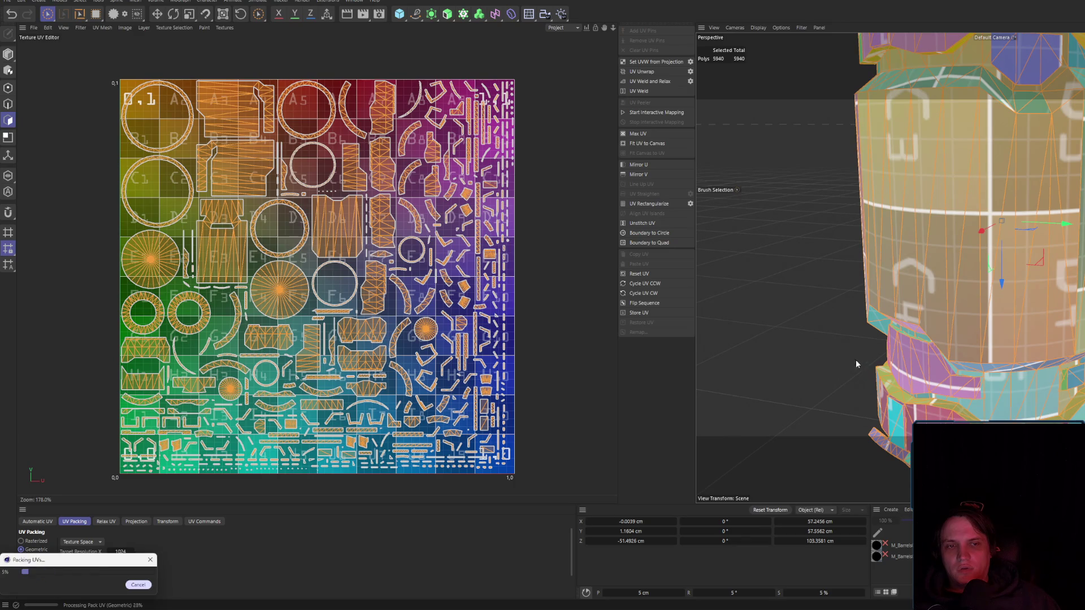
scroll(855, 364, "down", 5)
mouse_move(904, 339)
left_mouse_down("alt")
mouse_move(993, 285)
mouse_move(1029, 157)
left_mouse_up("alt")
scroll(994, 285, "up", 3)
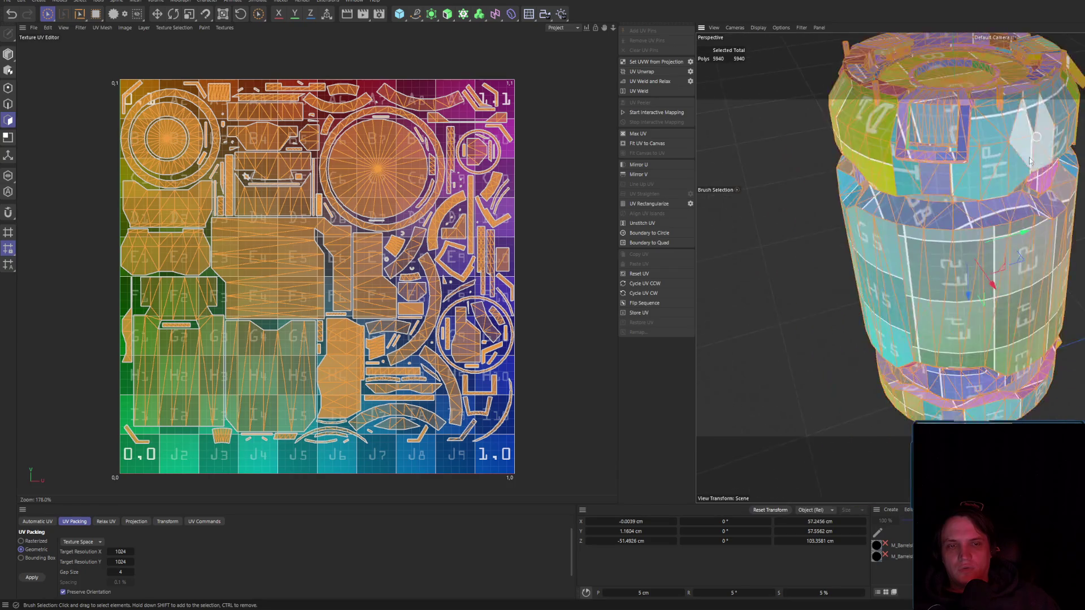
scroll(1029, 157, "down", 5)
scroll(70, 592, "down", 2)
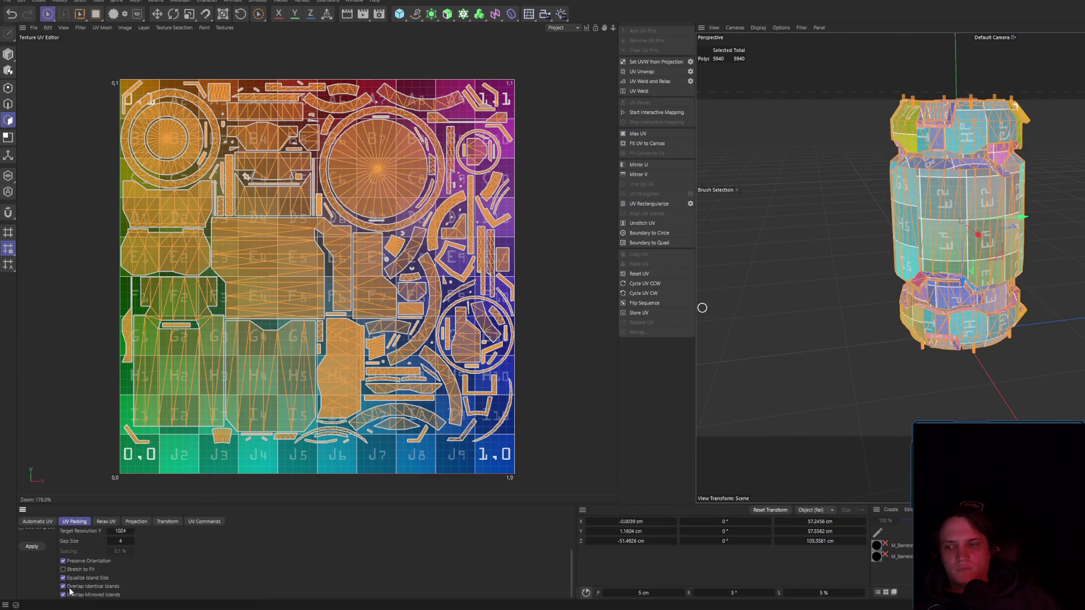
left_click(32, 546)
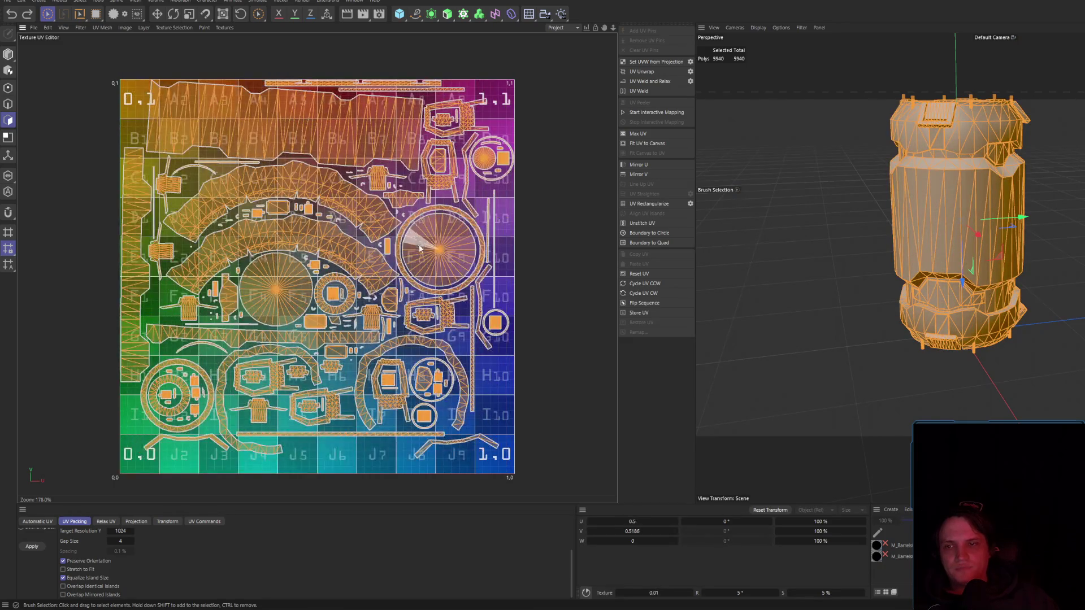
- Repack the UV islands three more times and check the checker mapping on the barrel's top
scroll(89, 564, "up", 2)
left_click(29, 577)
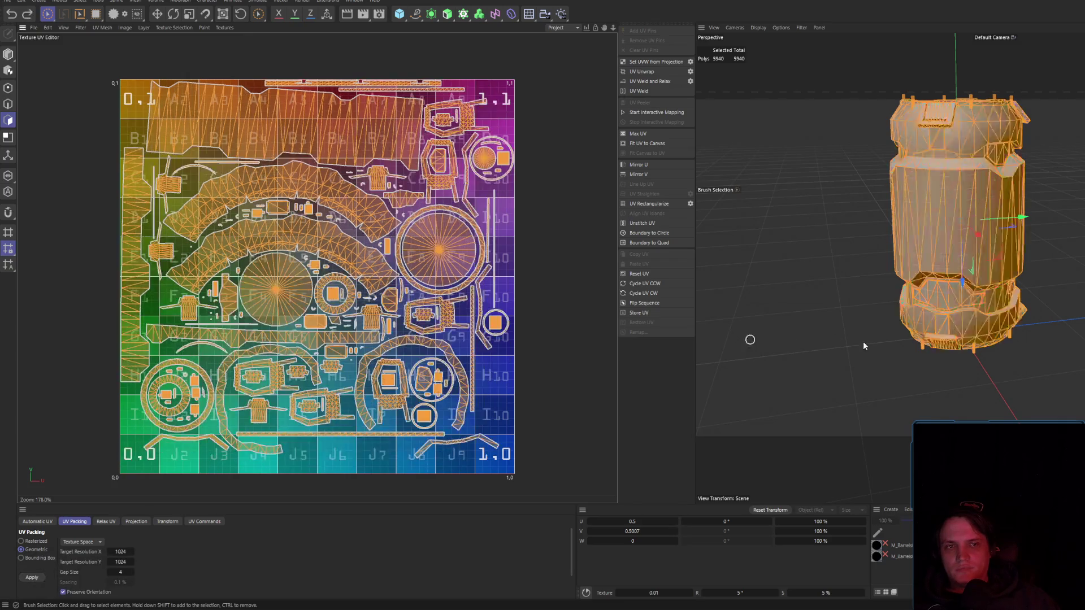
left_click(32, 579)
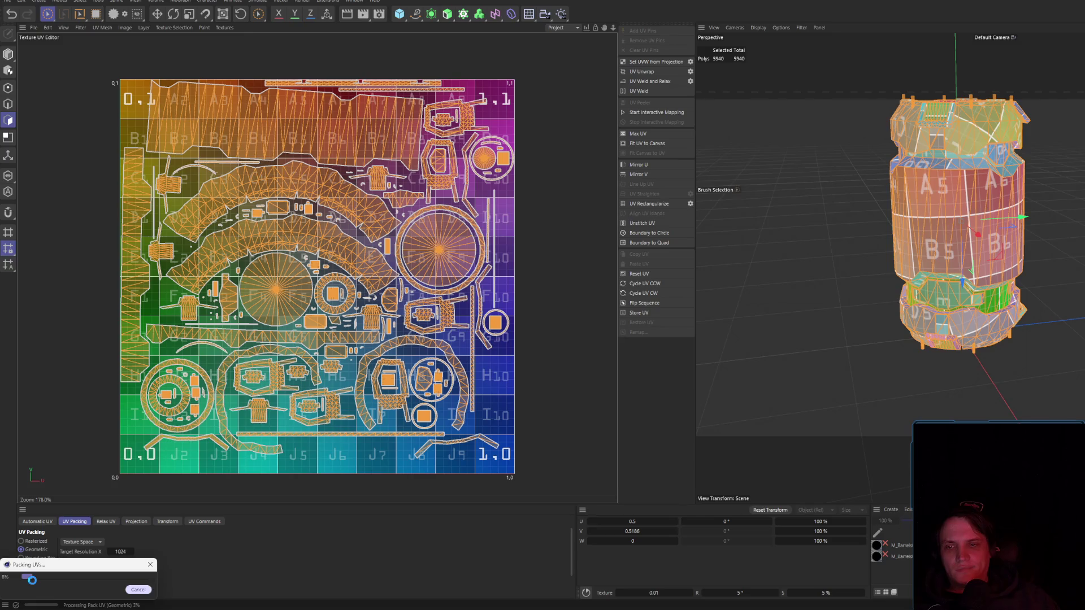
left_click(32, 579)
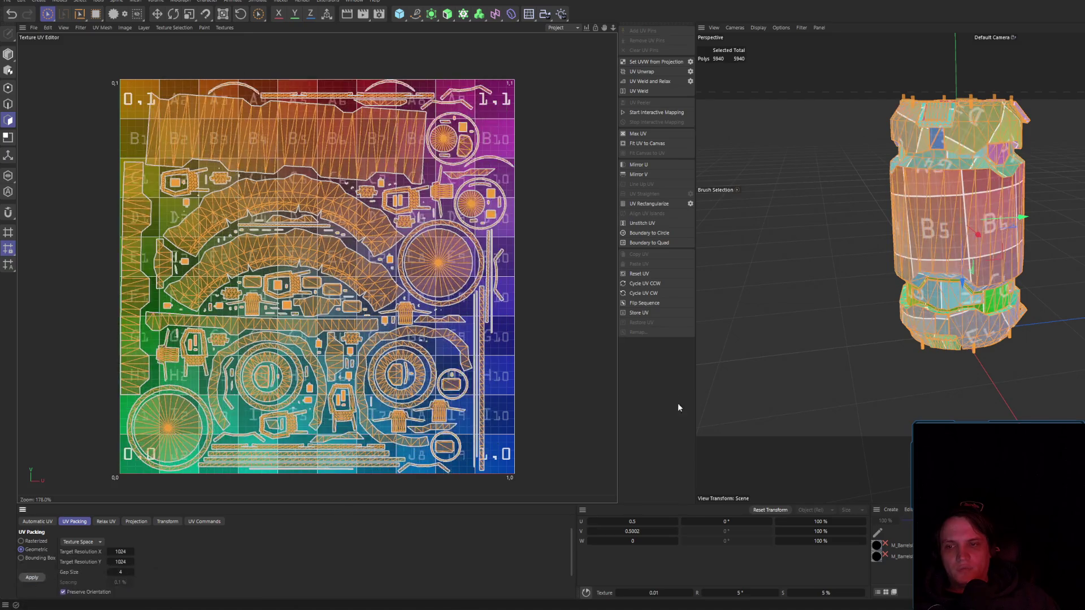
scroll(965, 187, "up", 6)
mouse_move(965, 187)
left_mouse_down("alt")
mouse_move(918, 206)
mouse_move(985, 283)
mouse_move(938, 280)
mouse_move(969, 240)
mouse_move(927, 283)
mouse_move(1018, 256)
mouse_move(910, 272)
mouse_move(850, 214)
mouse_move(834, 399)
mouse_move(768, 316)
left_mouse_up("alt")
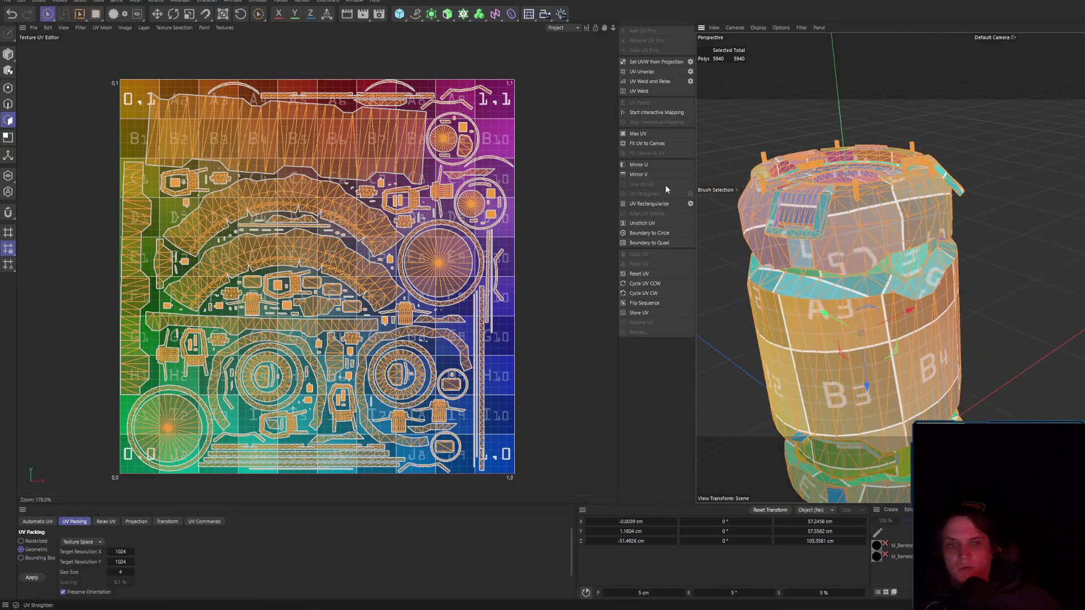
- Export the scene as FBX to Downloads, replacing the existing SM_CyberBarrels02.FBX
left_click(3, 2)
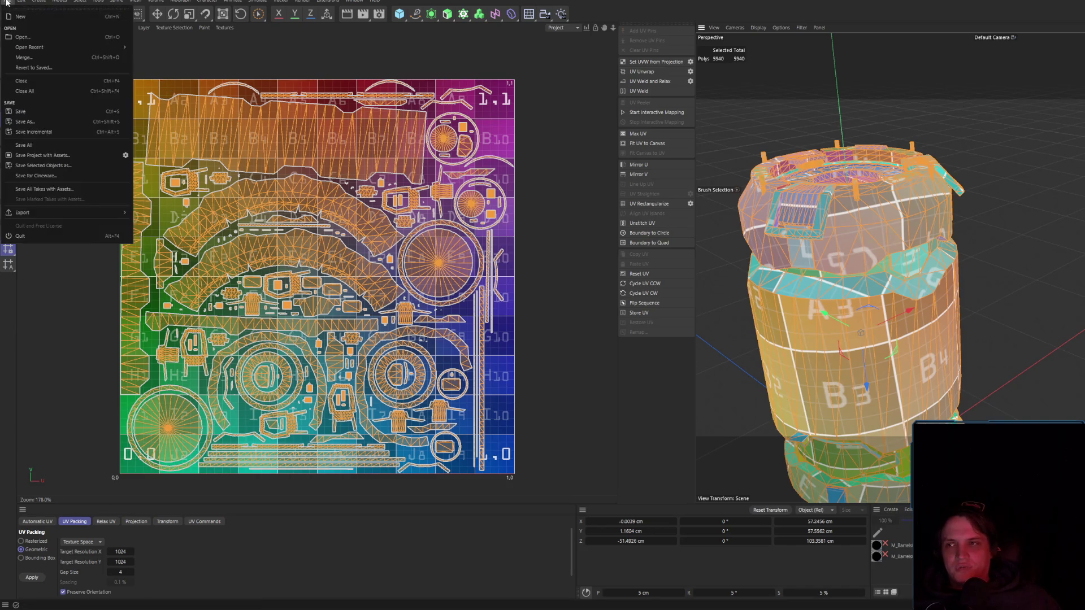
mouse_move(48, 215)
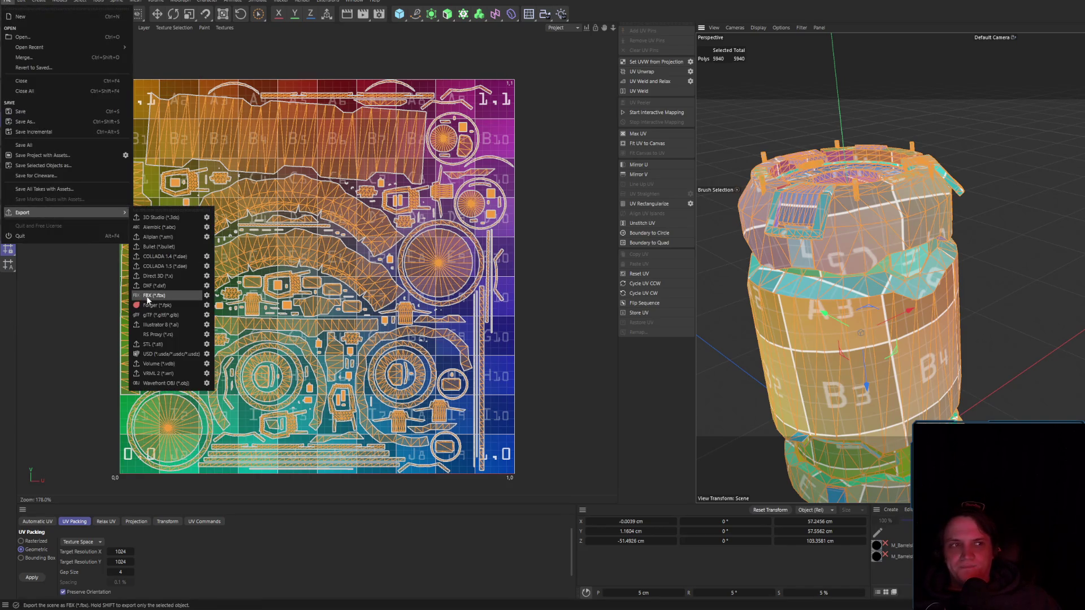
left_click(148, 295)
key("Return")
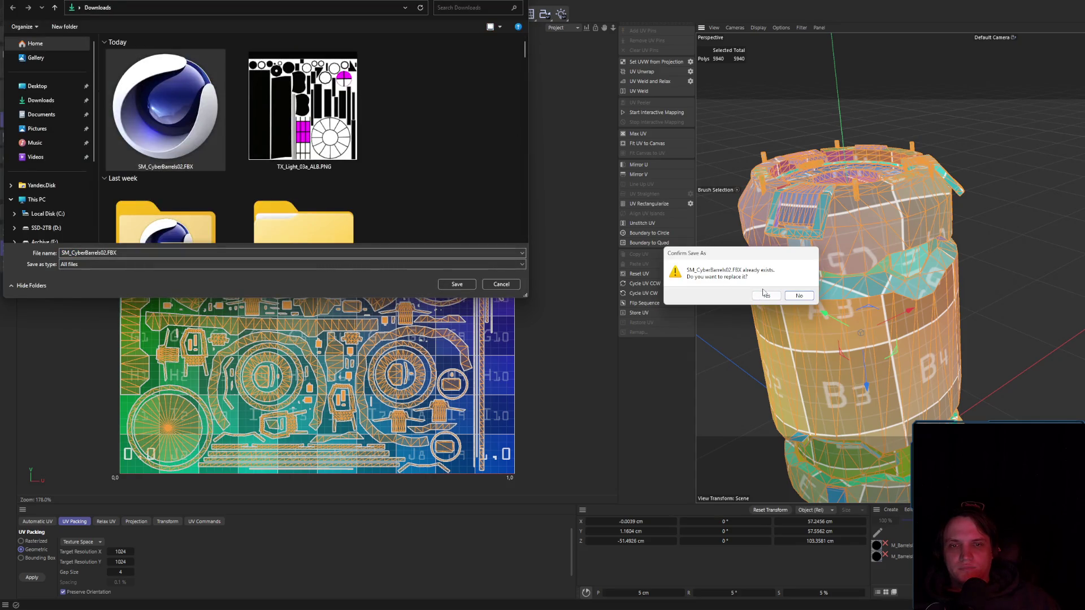
left_click(765, 295)
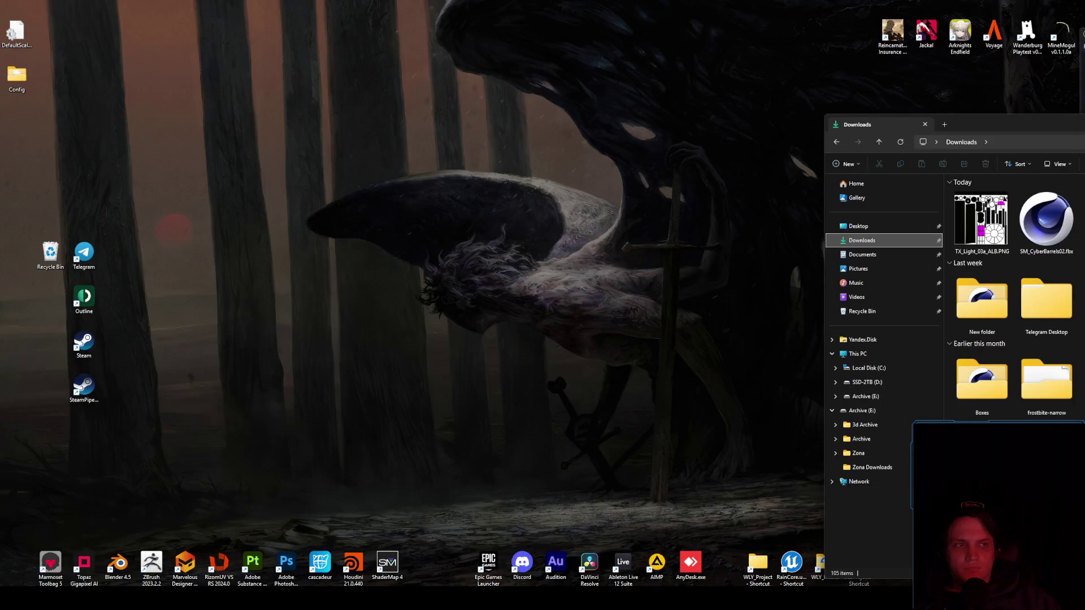
- Launch Substance 3D Painter and create a 2048 project from SM_CyberBarrels02.fbx
left_click(253, 563)
double_click(253, 563)
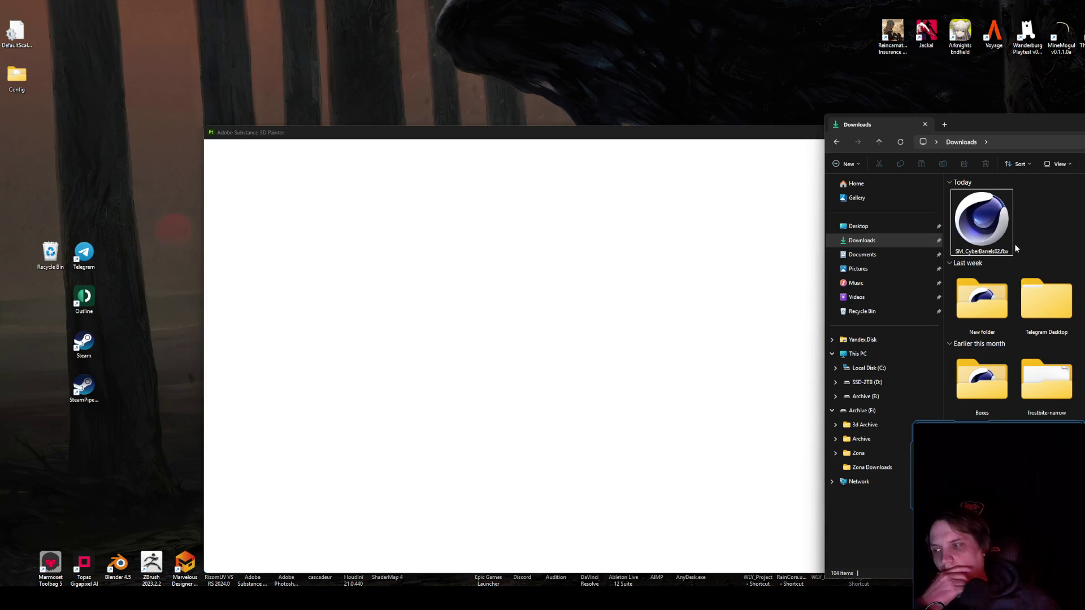
mouse_move(1009, 246)
left_mouse_down()
mouse_move(983, 305)
mouse_move(684, 308)
mouse_move(687, 320)
left_mouse_up()
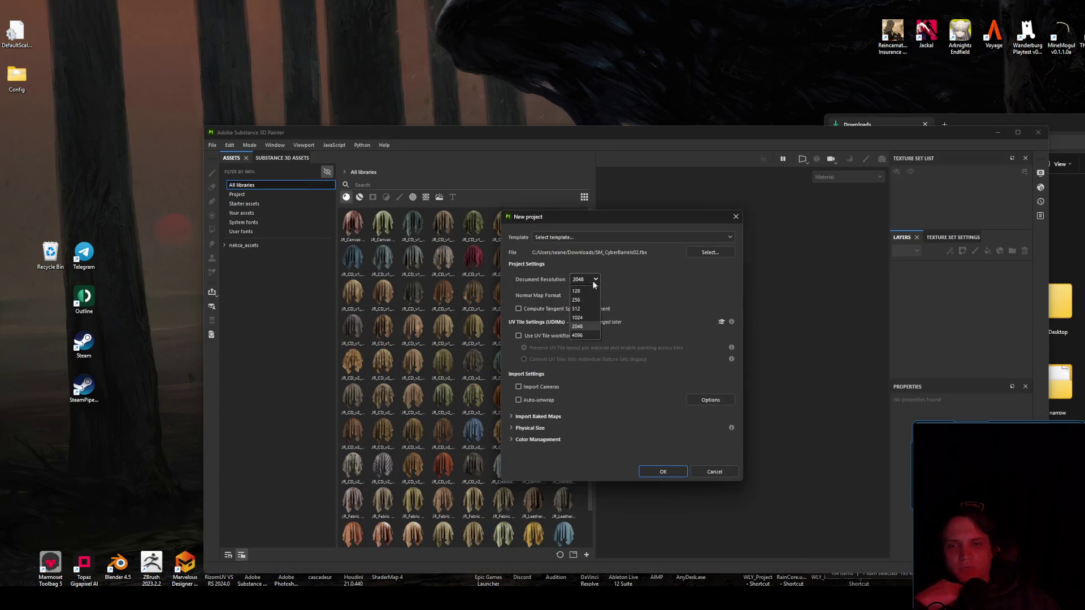
left_click(663, 472)
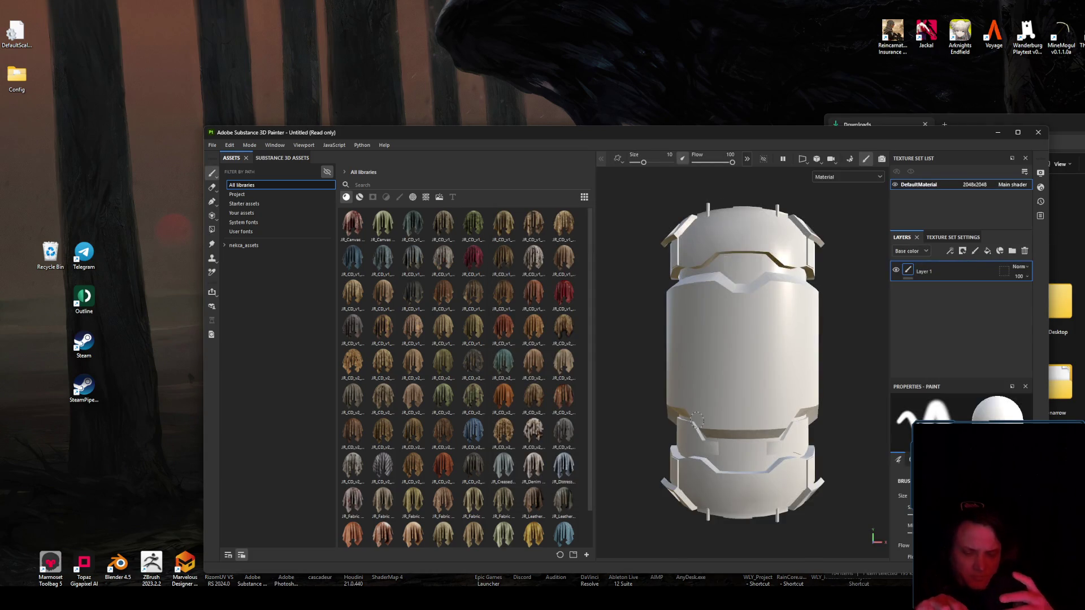
- Bake normal, ID, AO, curvature, position and thickness maps at 2048, then return to painting
left_click(952, 237)
scroll(995, 313, "down", 5)
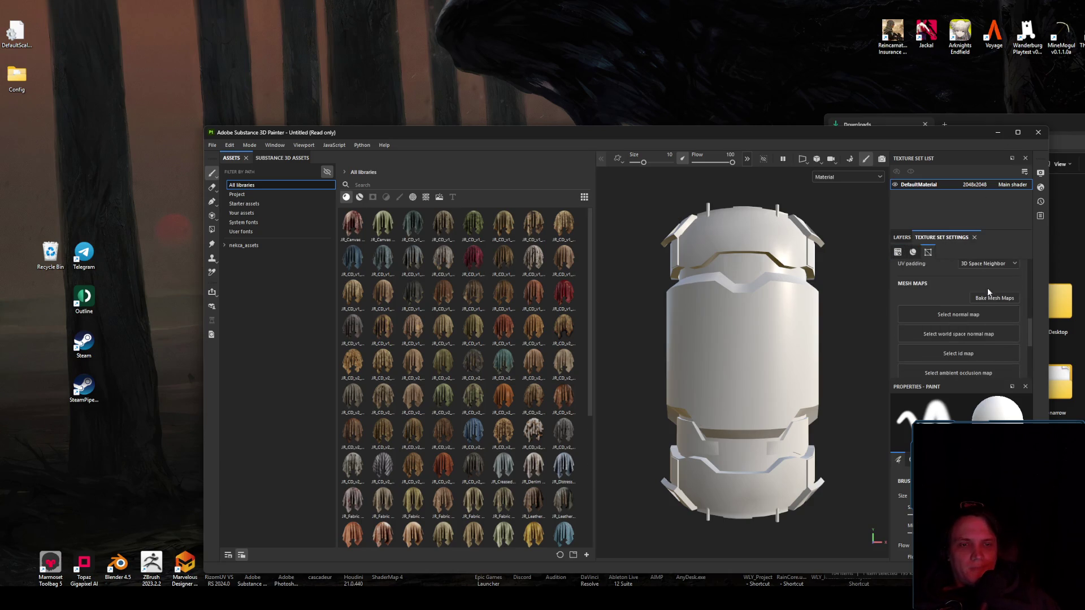
left_click(993, 298)
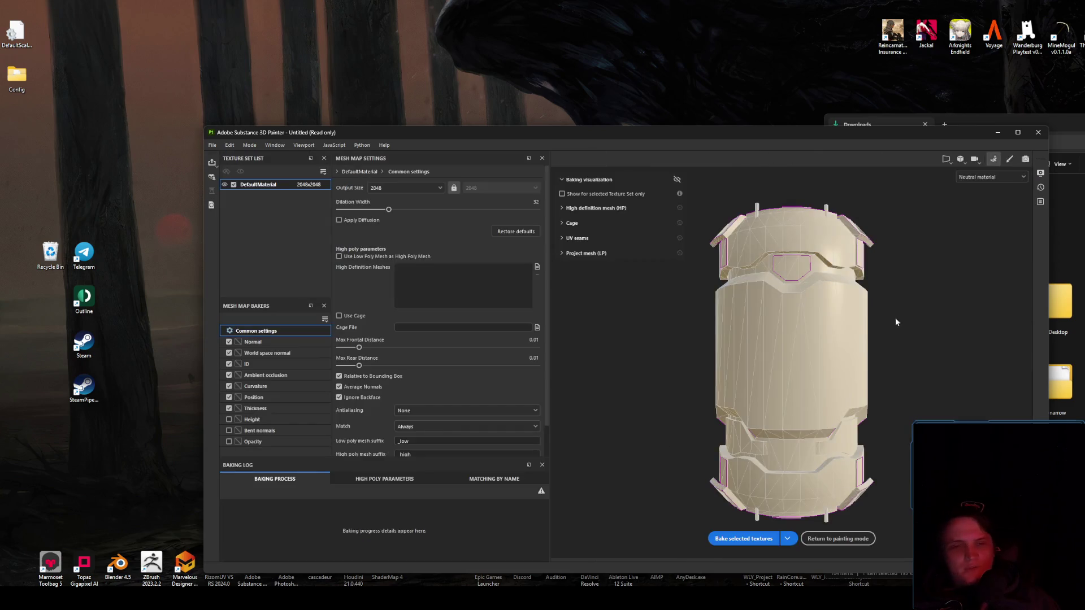
left_click(745, 539)
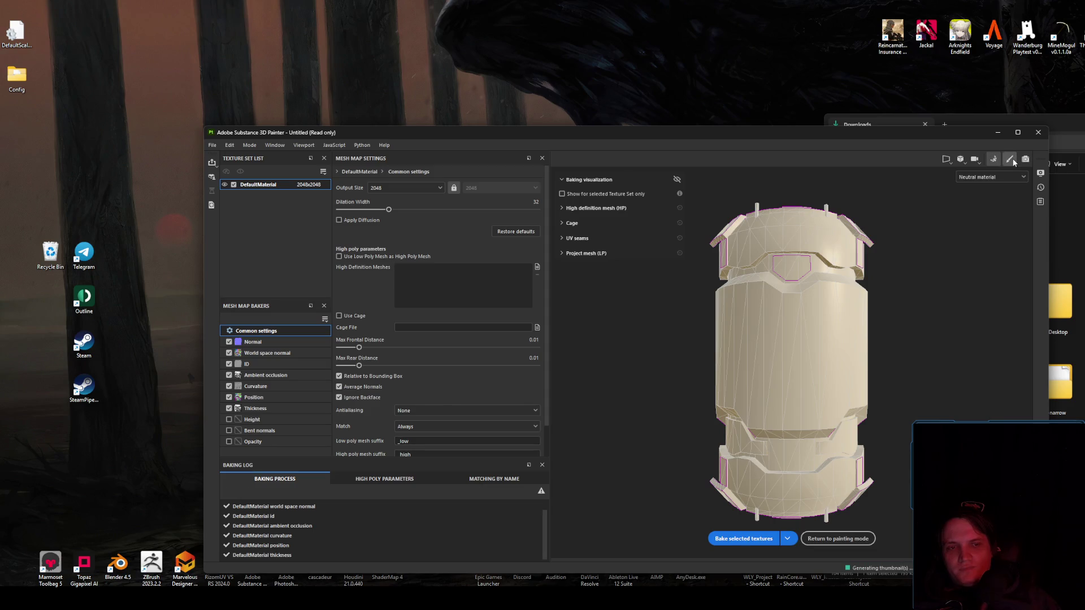
left_click(1010, 159)
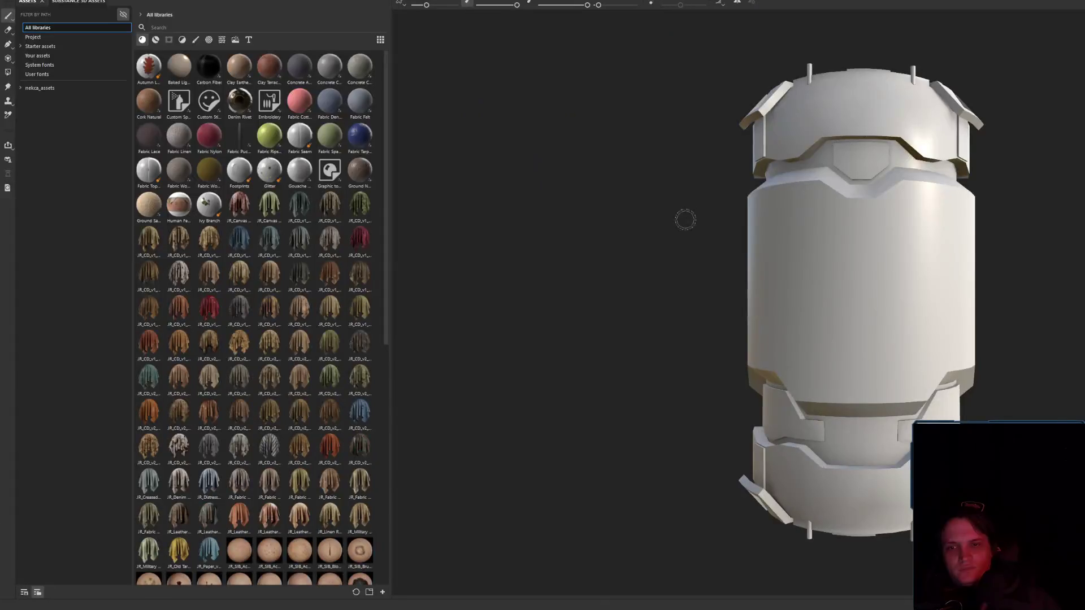
mouse_move(686, 218)
left_mouse_down("alt")
mouse_move(739, 303)
mouse_move(722, 416)
mouse_move(818, 329)
mouse_move(734, 296)
mouse_move(695, 243)
mouse_move(633, 226)
mouse_move(482, 305)
mouse_move(342, 289)
mouse_move(798, 236)
mouse_move(779, 200)
mouse_move(486, 282)
mouse_move(574, 310)
mouse_move(536, 336)
mouse_move(968, 359)
mouse_move(838, 337)
mouse_move(791, 317)
left_mouse_up("alt")
scroll(684, 220, "up", 5)
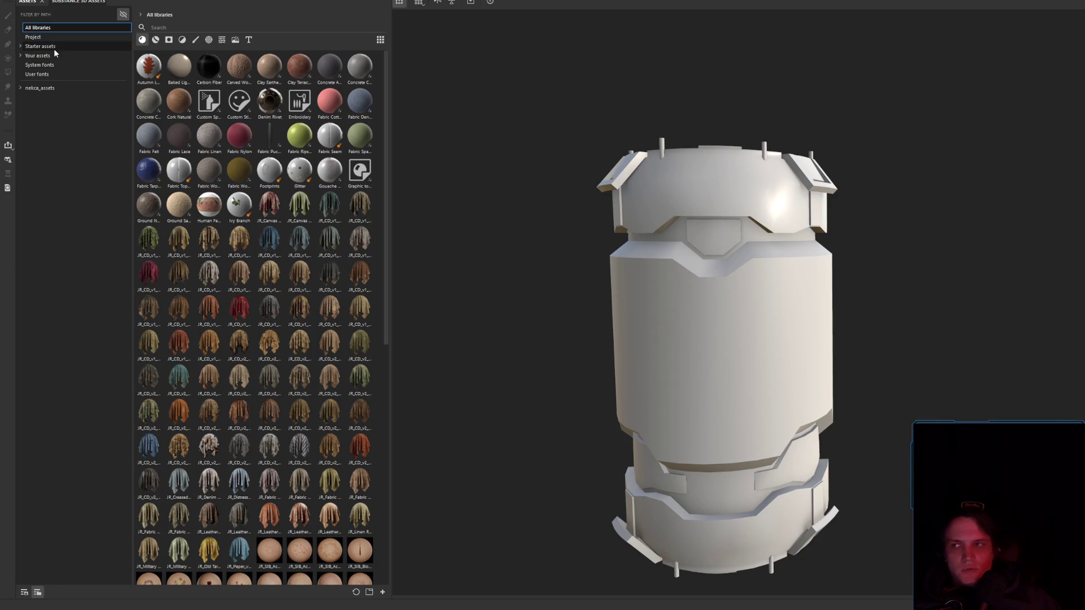
- Filter the asset library to smart masks and preview Dust Wide on the barrel
left_click(168, 41)
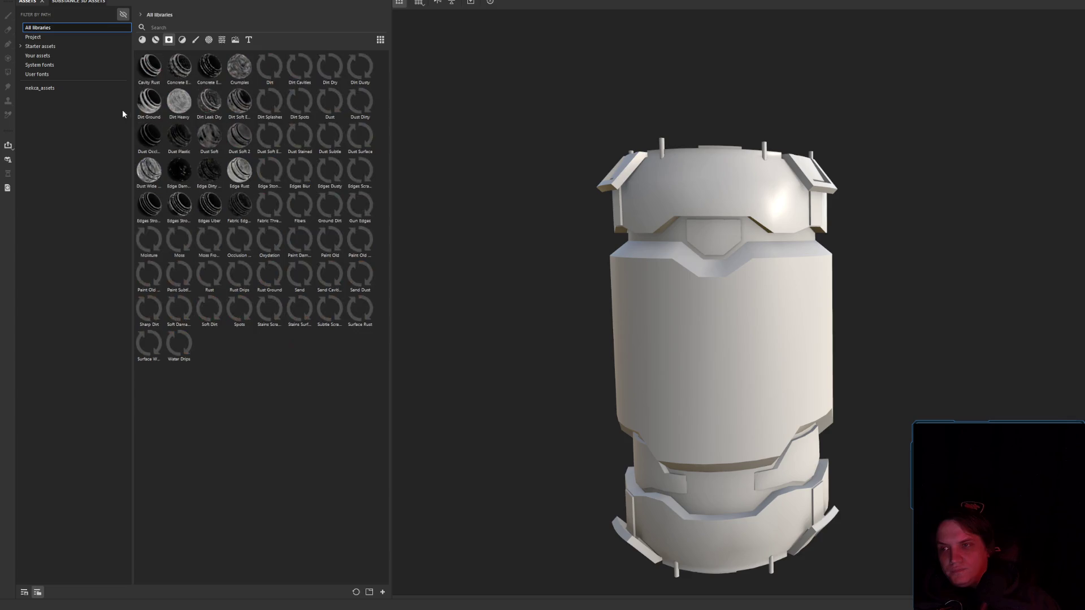
left_click(149, 171)
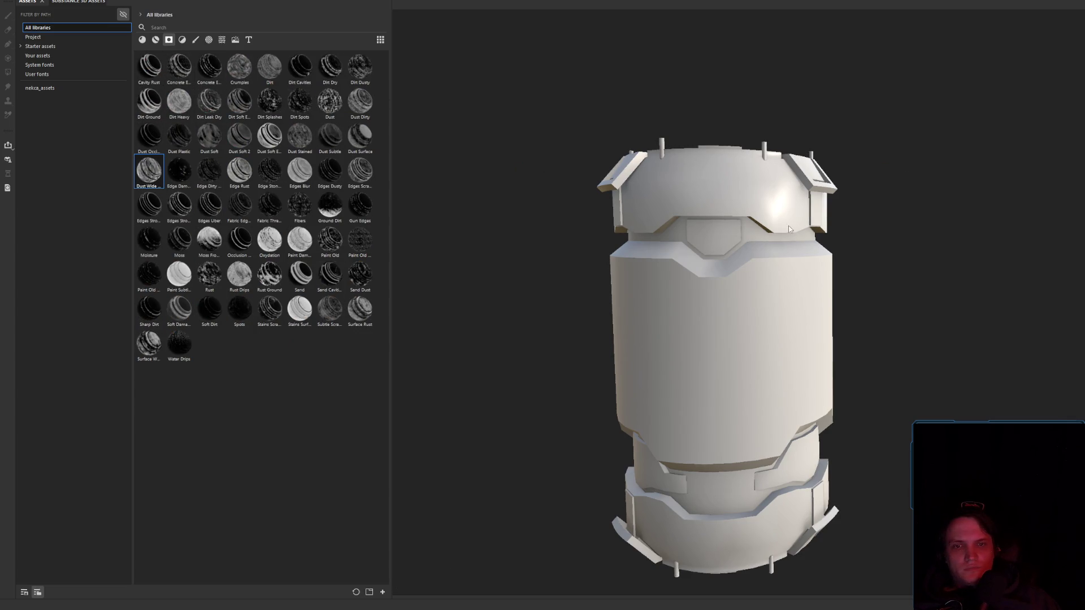
left_click_drag(757, 246, 727, 256, "alt")
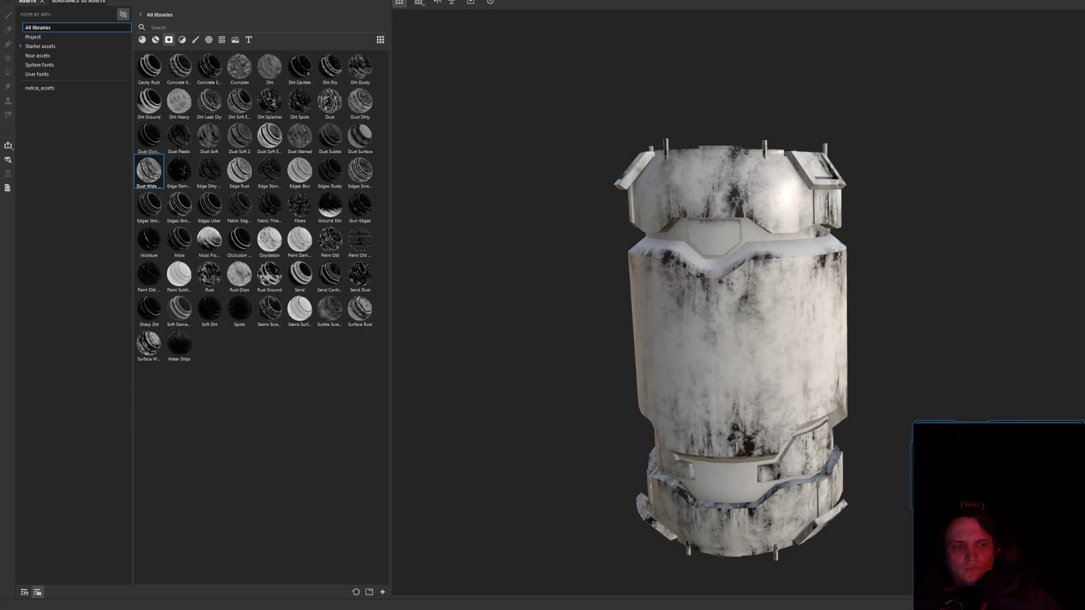
mouse_move(706, 317)
left_mouse_down("alt")
mouse_move(526, 373)
mouse_move(1000, 279)
mouse_move(778, 311)
left_mouse_up("alt")
mouse_move(778, 310)
right_mouse_down("alt")
mouse_move(848, 255)
mouse_move(933, 261)
right_mouse_up("alt")
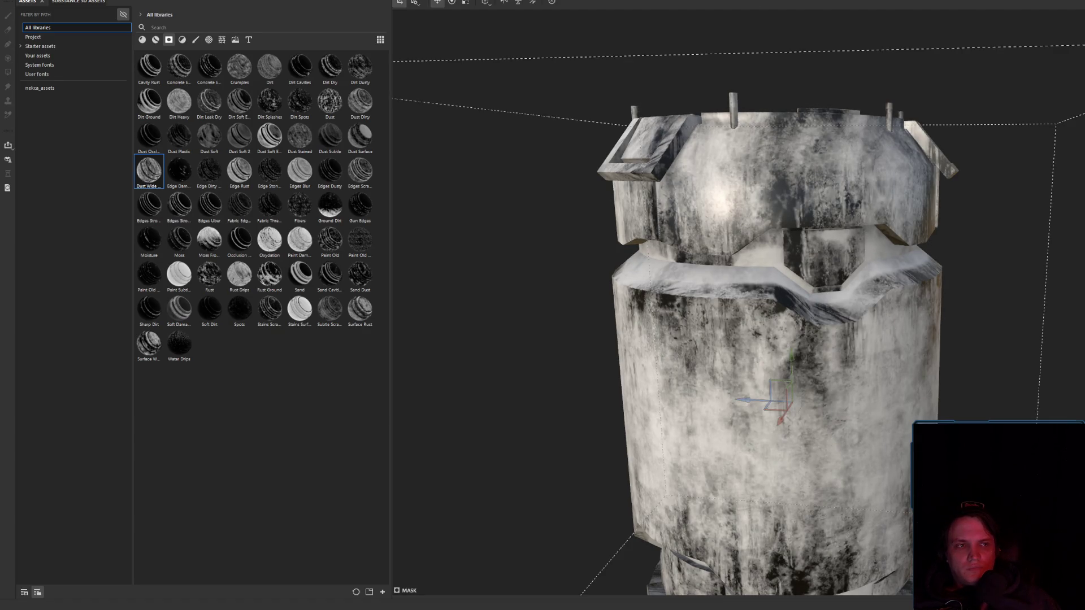
key("1")
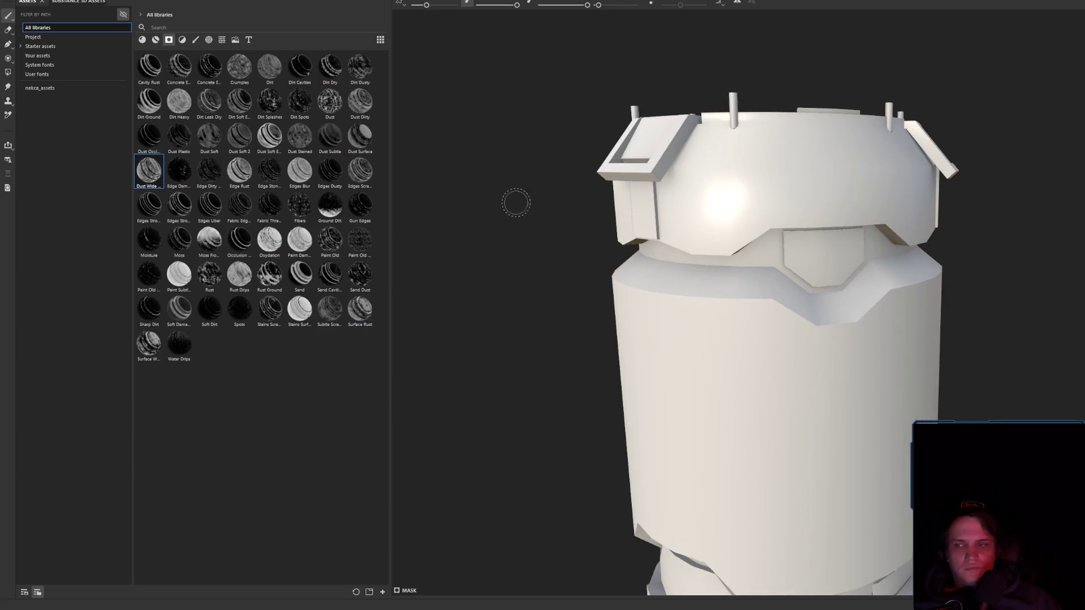
- Try Dirt Dry, apply Dust Occlusion, test Sand, and inspect the canister's bands and top cap
left_click(330, 67)
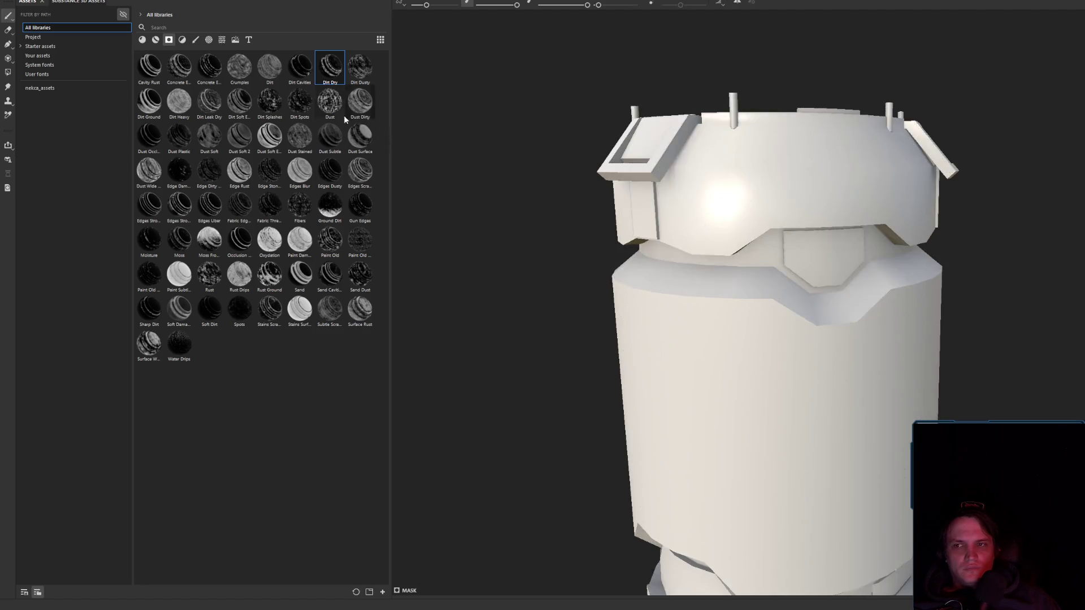
left_click(149, 136)
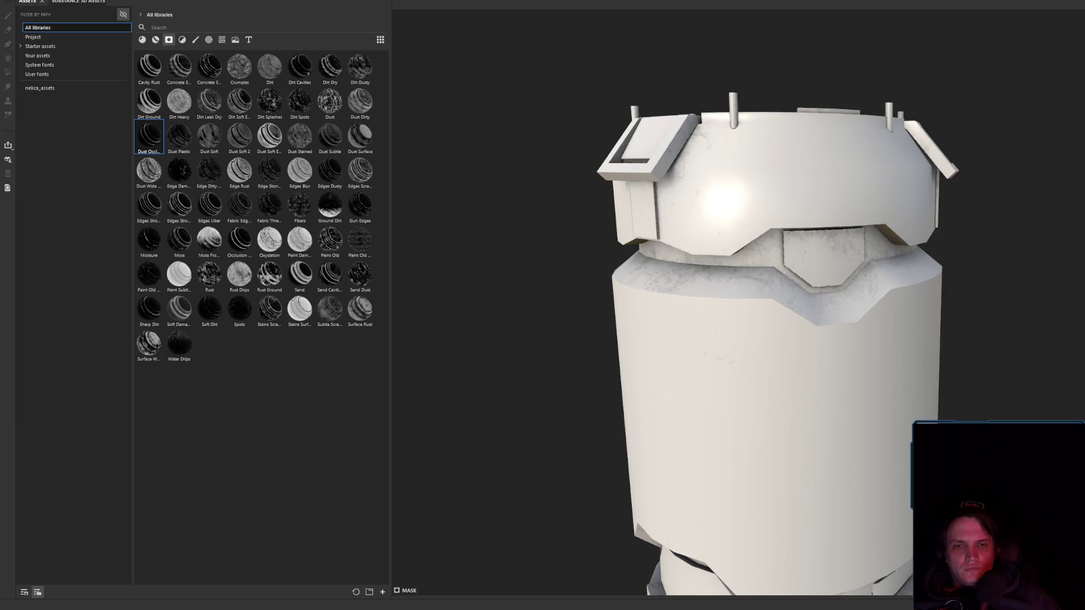
mouse_move(794, 273)
left_mouse_down("alt")
mouse_move(707, 169)
mouse_move(804, 165)
mouse_move(838, 240)
mouse_move(581, 255)
mouse_move(825, 293)
mouse_move(916, 271)
mouse_move(941, 289)
mouse_move(690, 286)
mouse_move(923, 251)
mouse_move(886, 175)
mouse_move(810, 195)
mouse_move(714, 279)
mouse_move(706, 271)
left_mouse_up("alt")
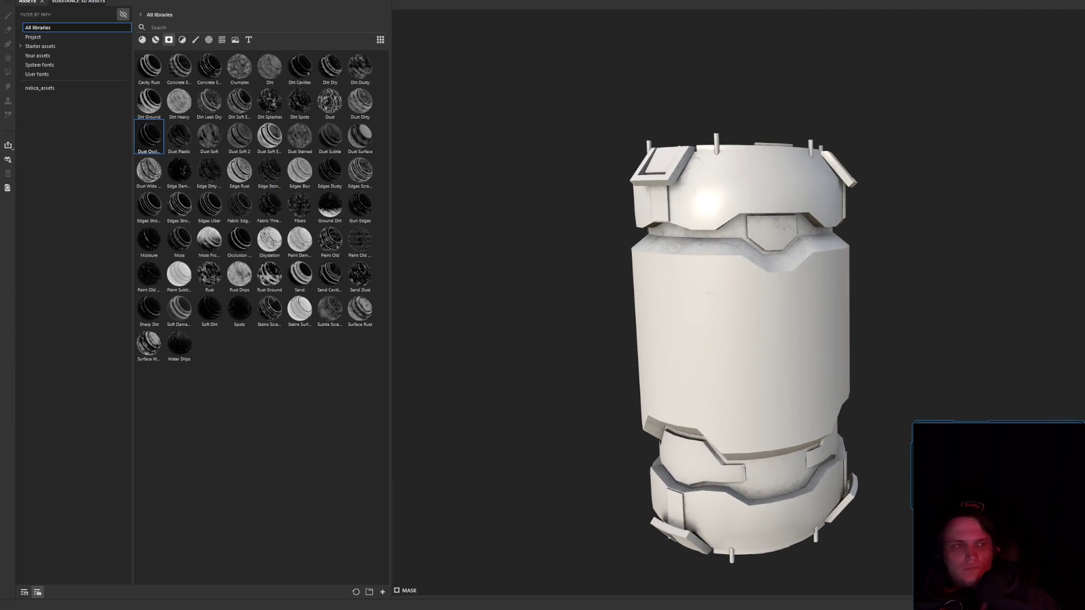
key("1")
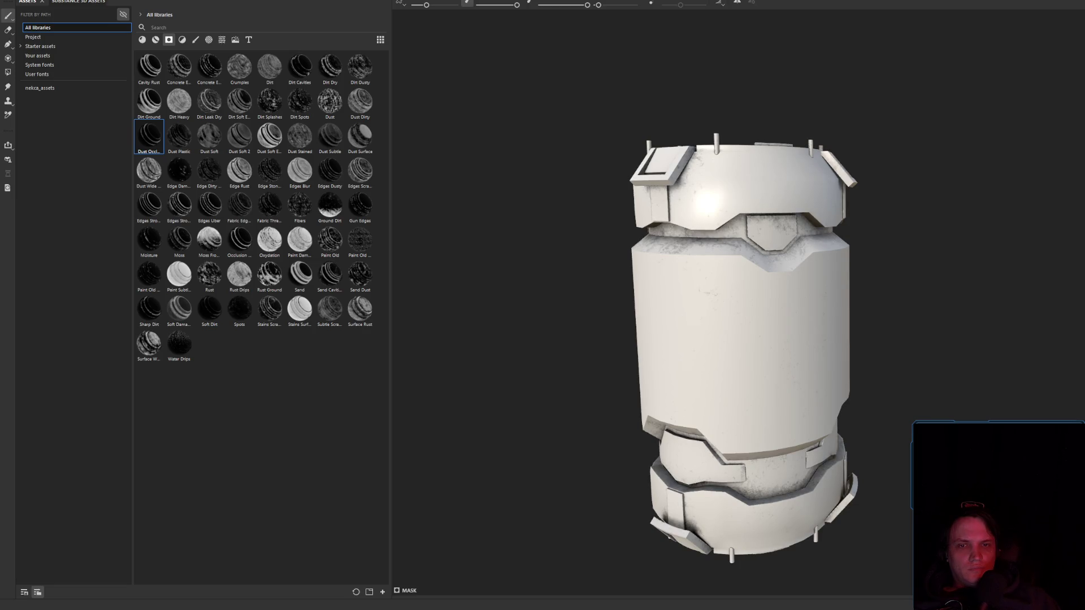
mouse_move(871, 371)
left_mouse_down("alt")
mouse_move(909, 335)
mouse_move(780, 373)
left_mouse_up("alt")
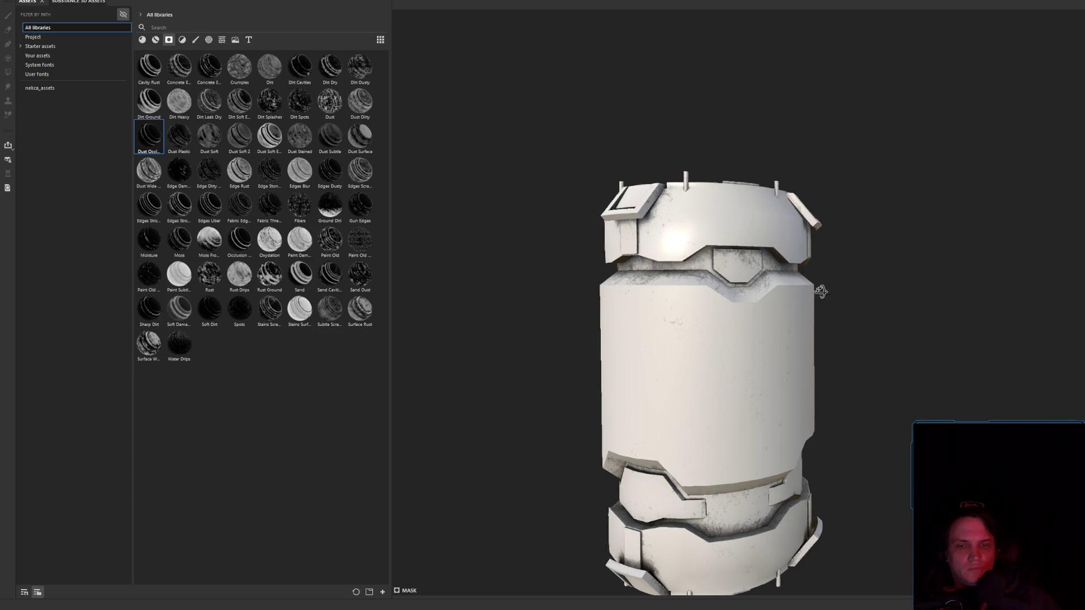
mouse_move(819, 291)
left_mouse_down("alt")
mouse_move(424, 322)
mouse_move(716, 439)
mouse_move(734, 395)
mouse_move(695, 356)
mouse_move(838, 267)
mouse_move(588, 283)
left_mouse_up("alt")
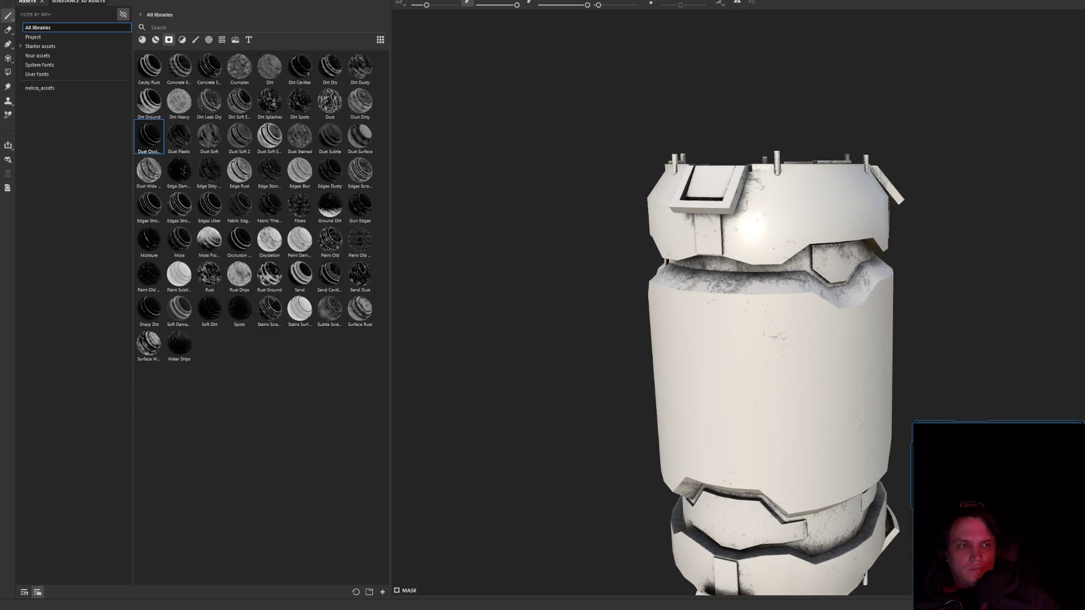
left_click_drag(300, 274, 322, 274)
mouse_move(933, 254)
left_mouse_down("alt")
mouse_move(793, 223)
mouse_move(669, 235)
mouse_move(834, 243)
left_mouse_up("alt")
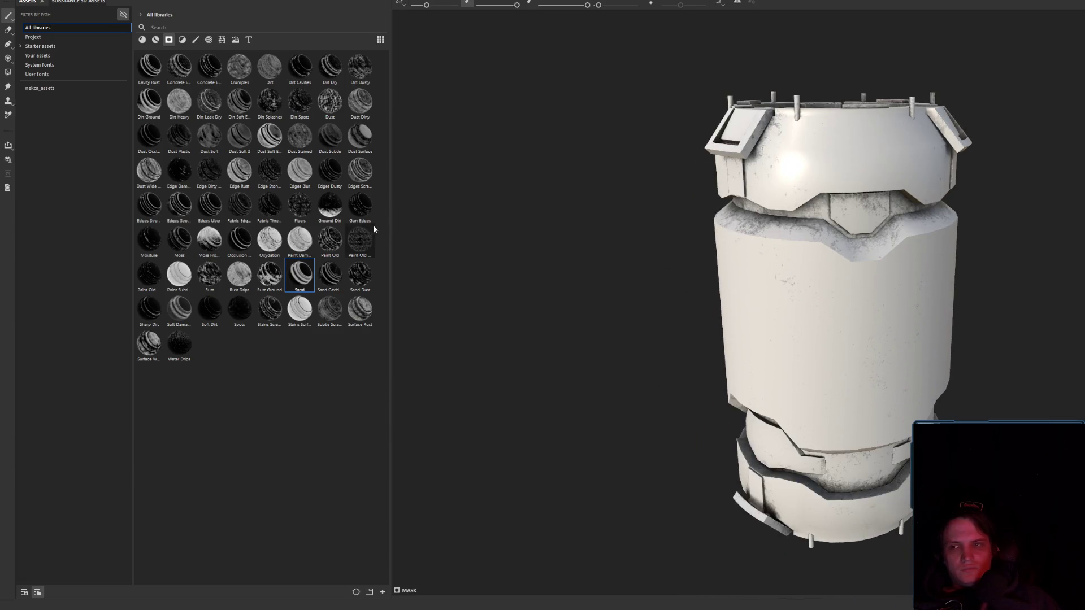
- Apply the Dirt Cavities smart mask and check the dirt in the recessed bands up close
left_click(299, 67)
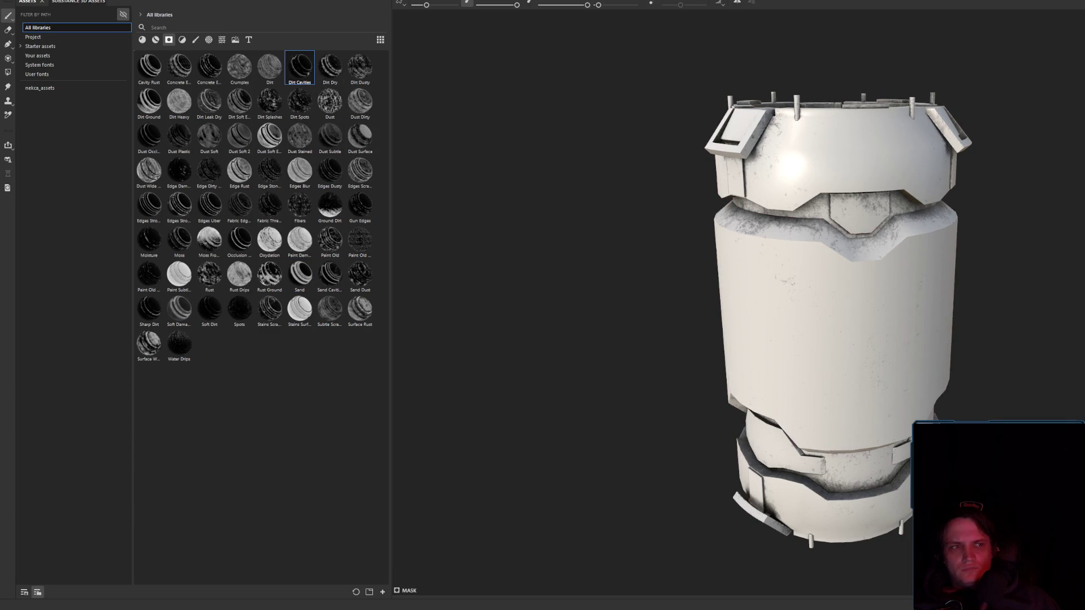
mouse_move(882, 232)
left_mouse_down("alt")
mouse_move(936, 237)
mouse_move(883, 228)
mouse_move(718, 237)
mouse_move(830, 310)
mouse_move(836, 364)
mouse_move(877, 378)
left_mouse_up("alt")
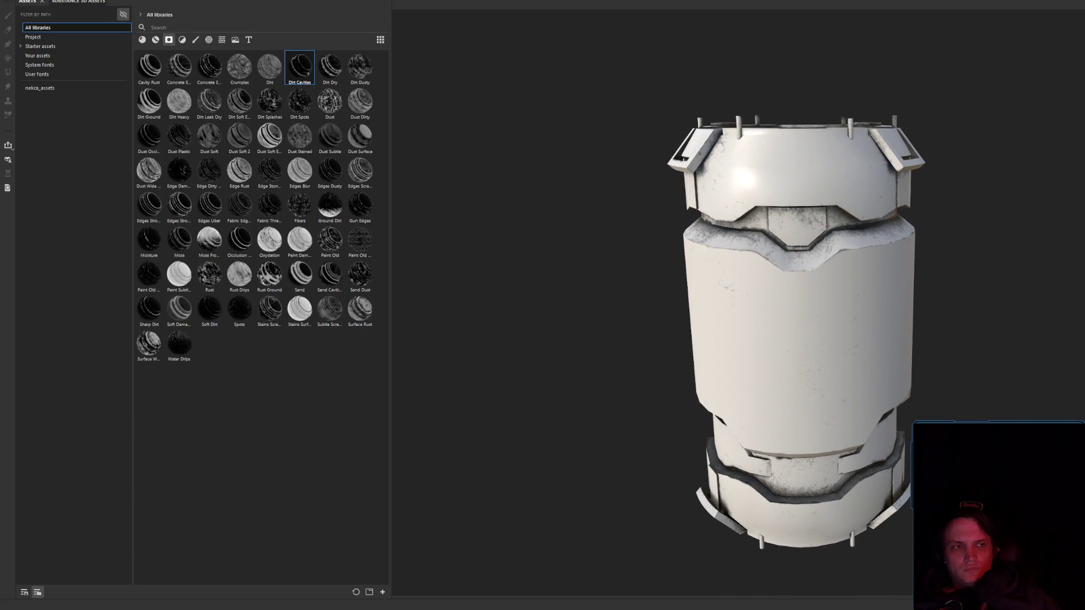
left_click_drag(976, 242, 844, 166, "alt")
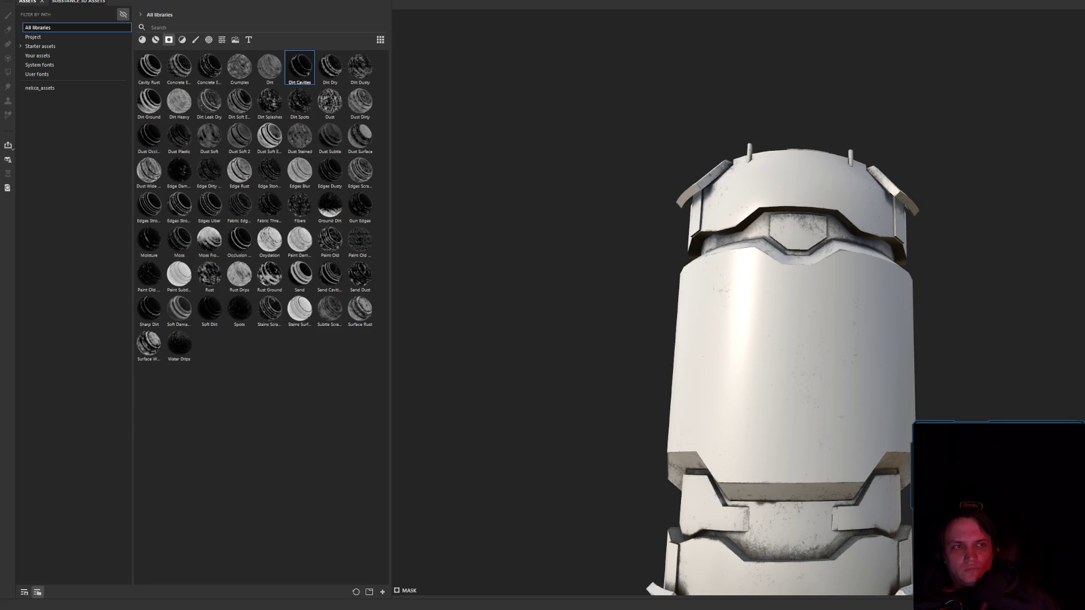
key("1")
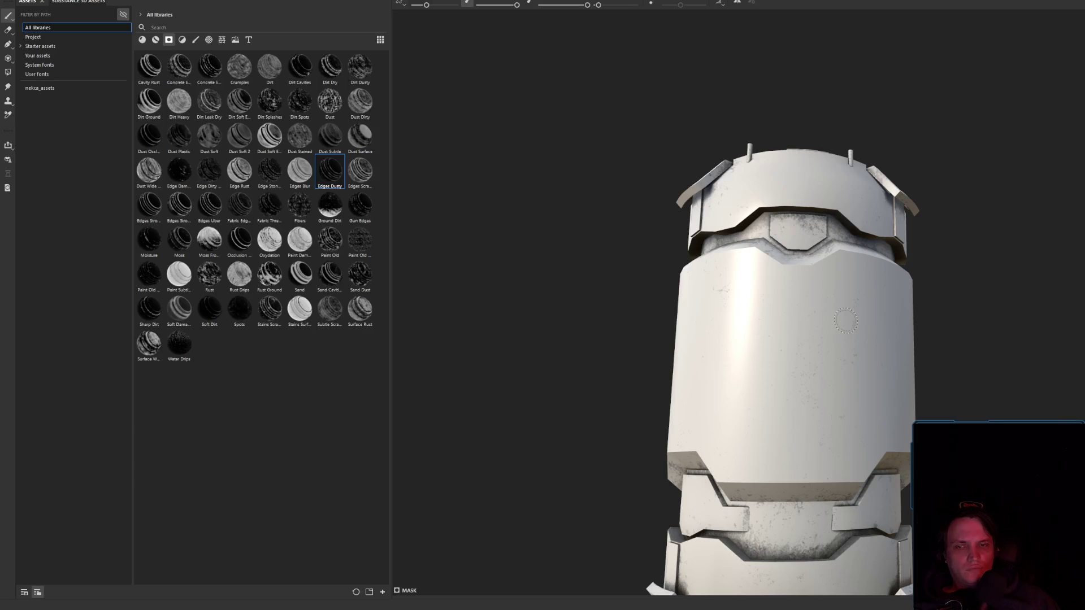
- Apply the Occlusion smart mask and inspect the seams from above and from the front
left_click(240, 240)
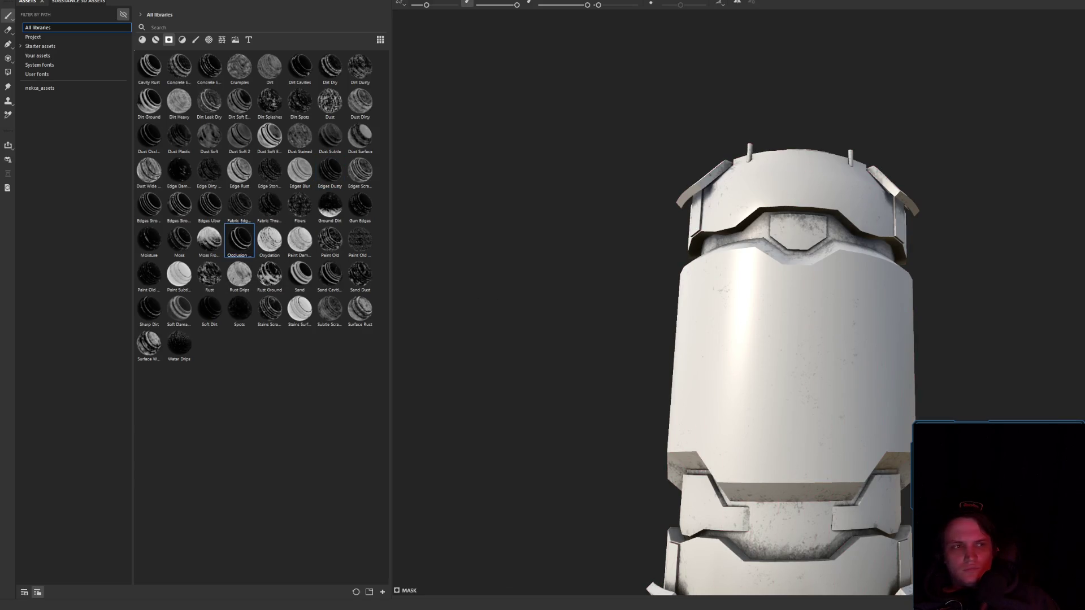
left_click_drag(848, 283, 881, 261, "alt")
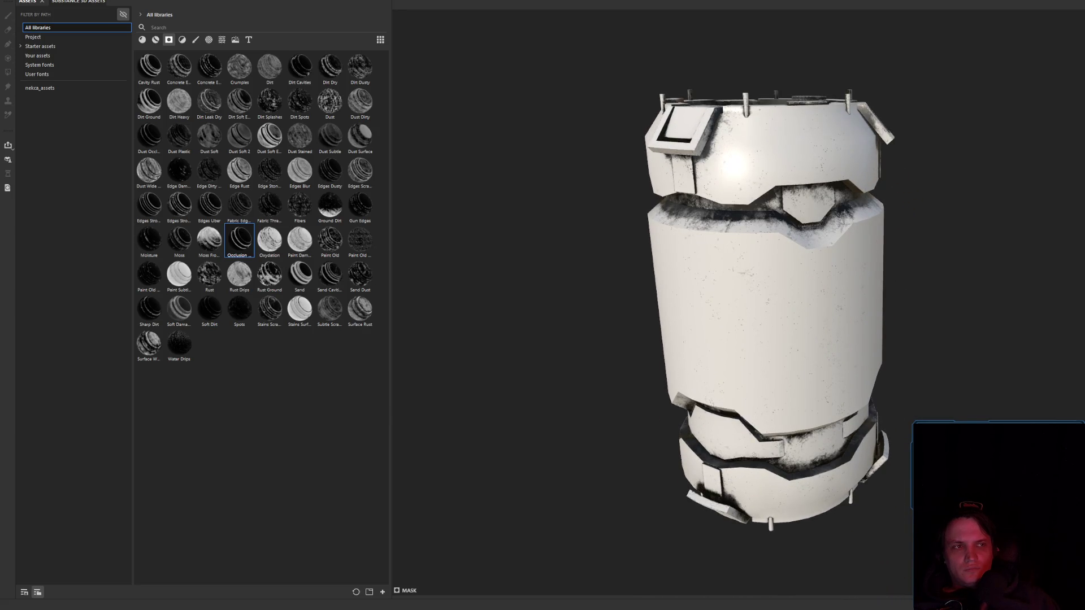
left_click_drag(929, 201, 919, 223, "alt")
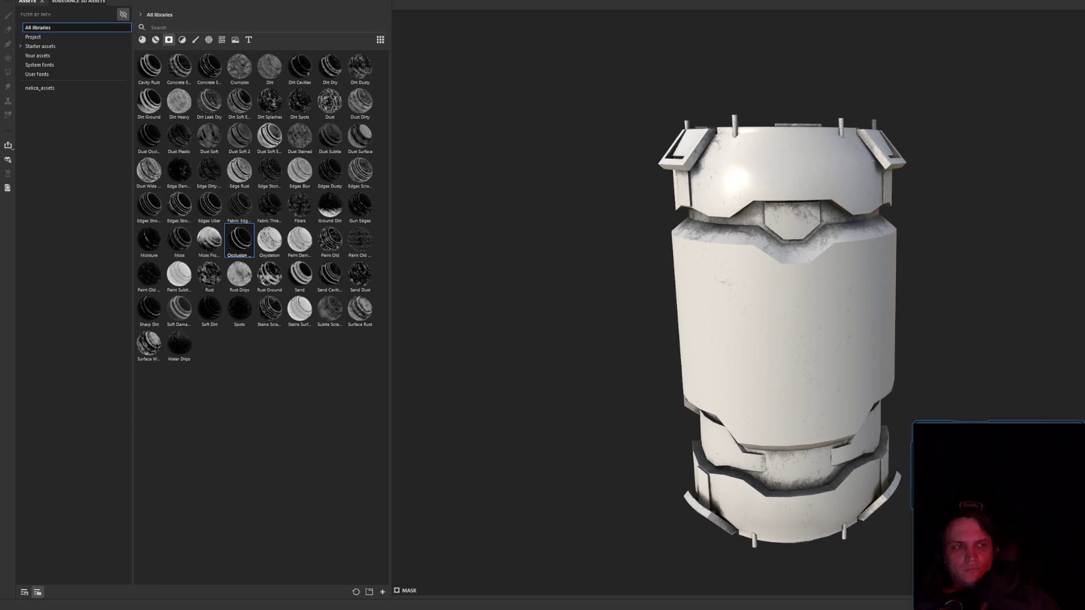
key("1")
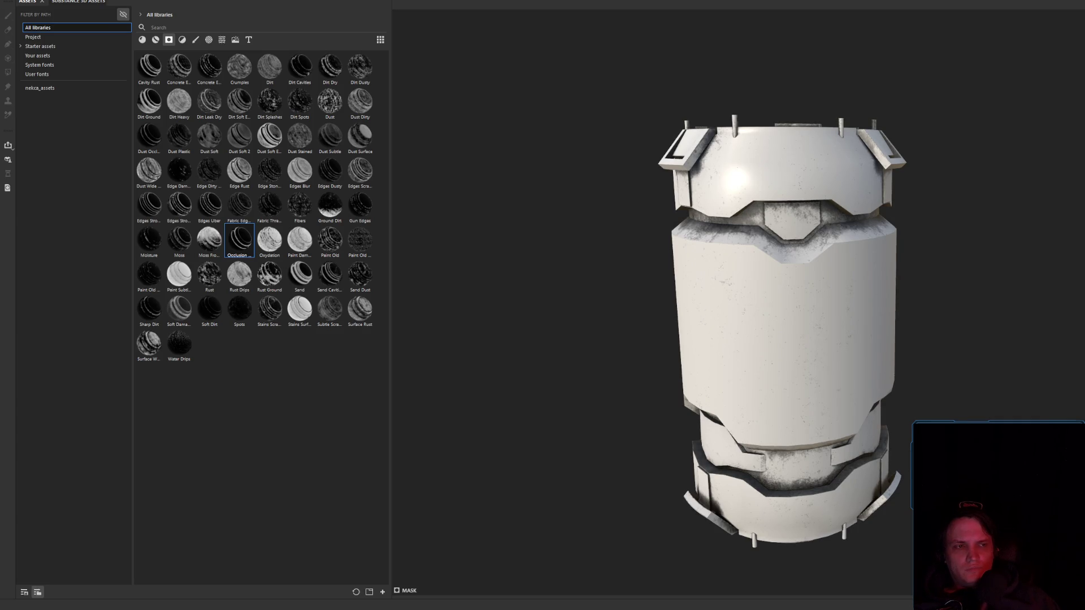
- Try the Sand Cavities smart mask, then leave and re-enter the paint brush
key("1")
left_click(327, 280)
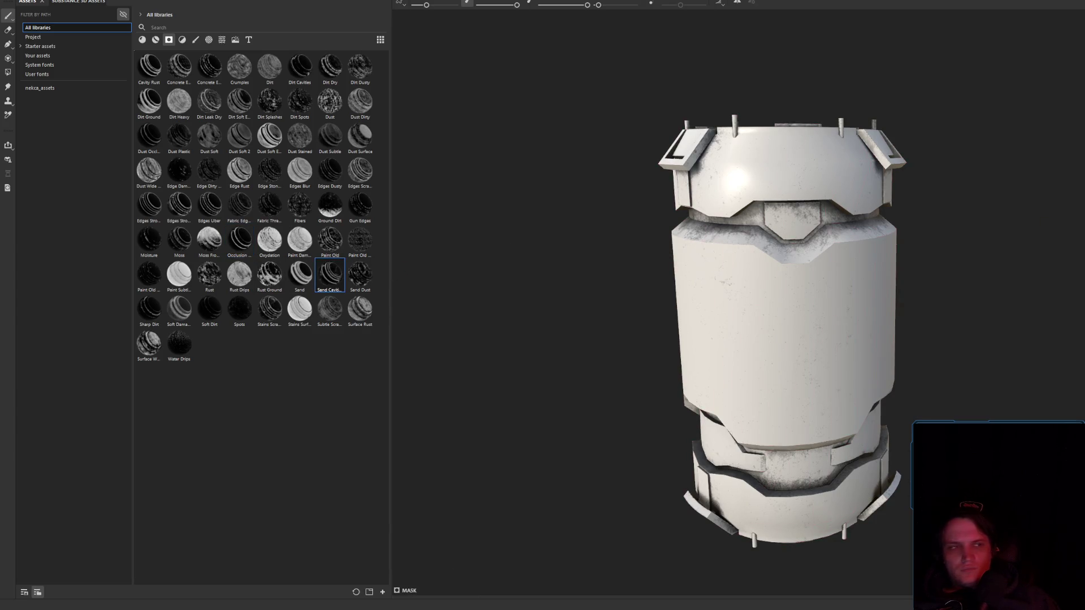
mouse_move(900, 247)
left_mouse_down("alt")
mouse_move(939, 266)
mouse_move(814, 248)
left_mouse_up("alt")
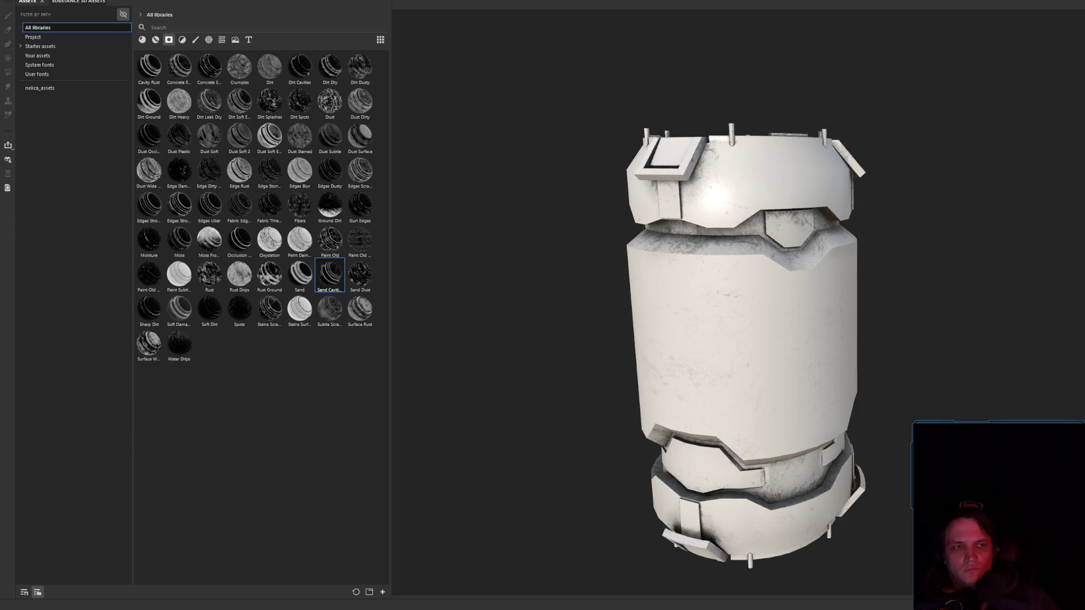
key("1")
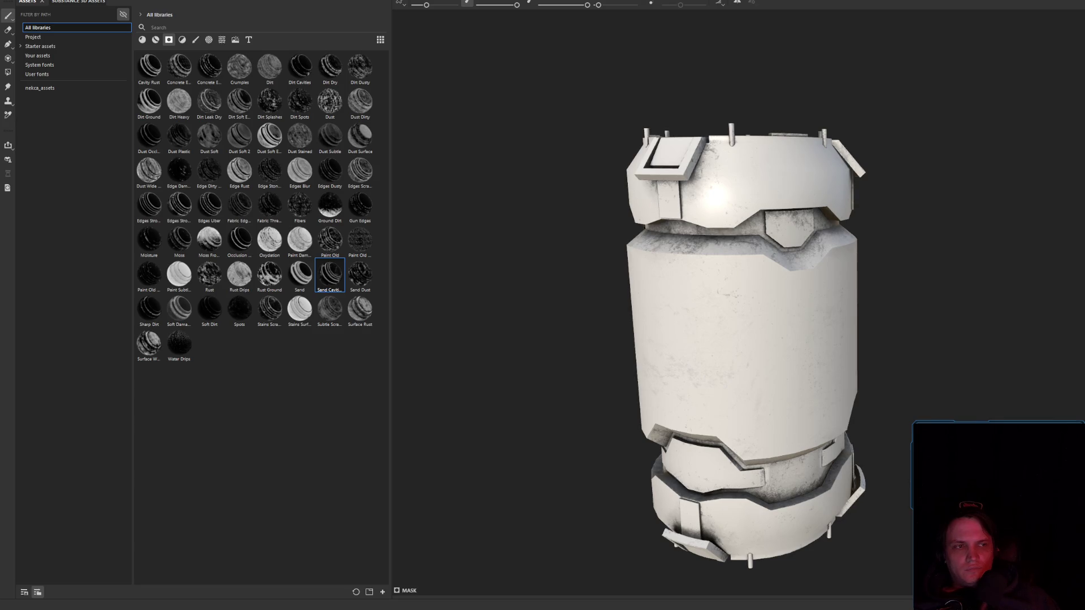
key("Escape")
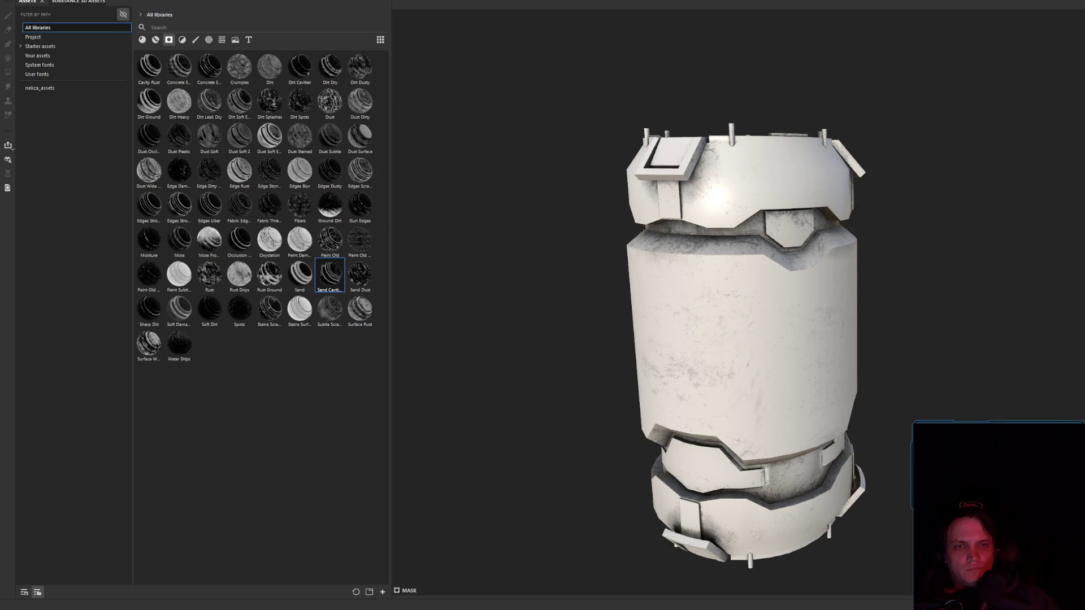
key("1")
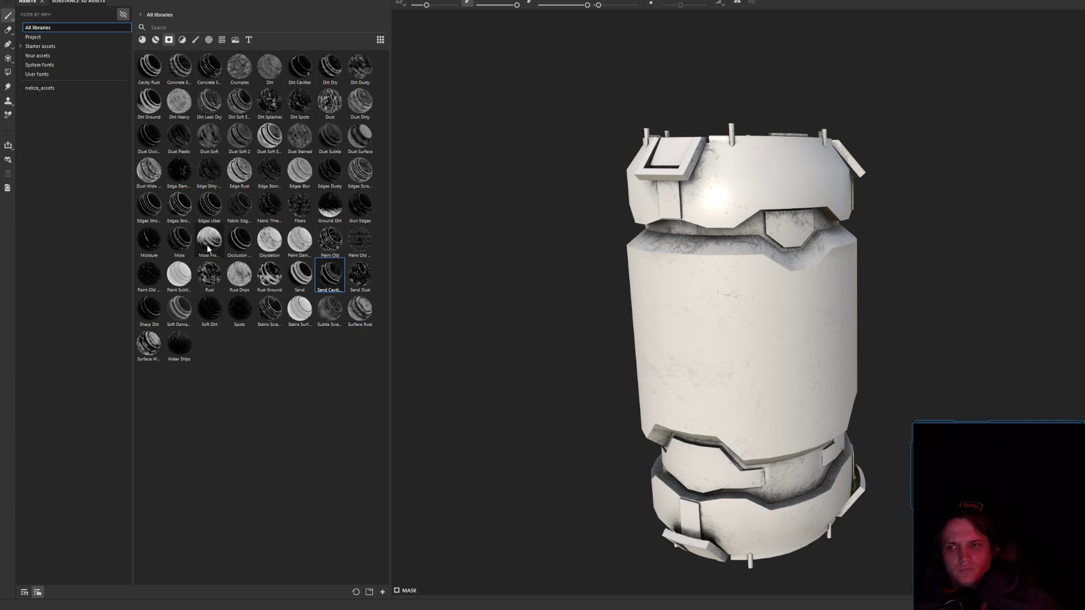
- Apply the second Edges Stroke smart mask and inspect the worn edges from several angles
left_click(179, 206)
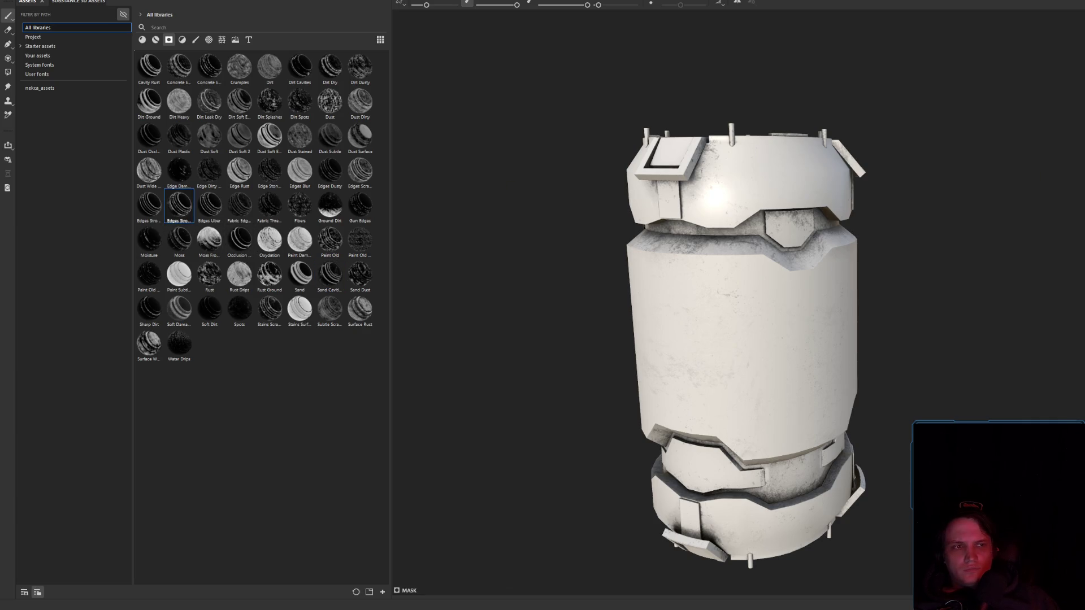
left_click_drag(755, 235, 901, 296, "alt")
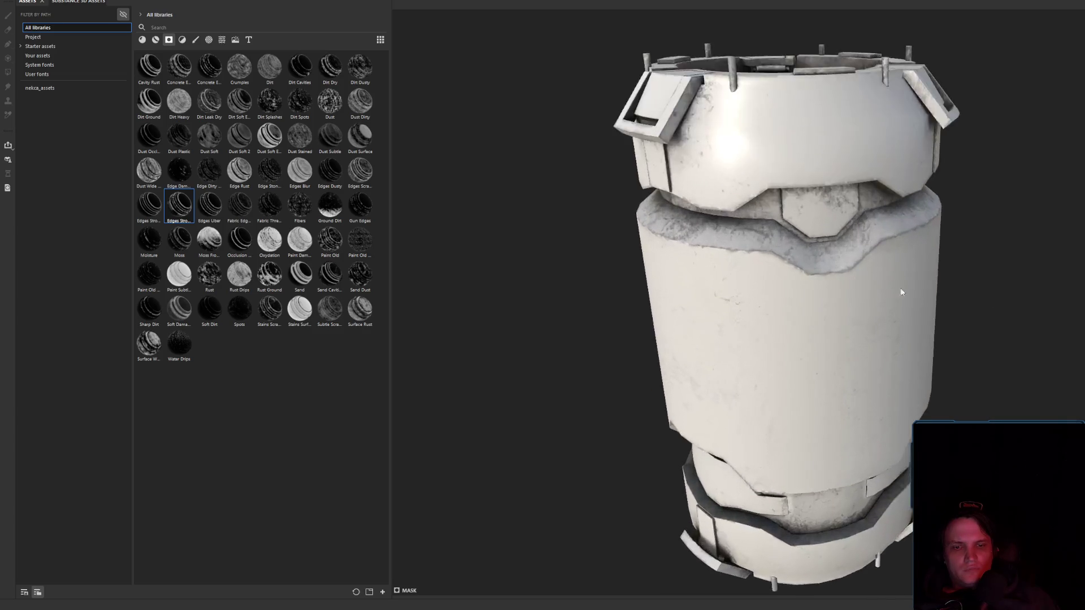
mouse_move(901, 295)
right_mouse_down("alt")
mouse_move(615, 277)
mouse_move(932, 252)
right_mouse_up("alt")
mouse_move(932, 253)
left_mouse_down("alt")
mouse_move(806, 274)
mouse_move(836, 242)
mouse_move(642, 128)
mouse_move(766, 230)
left_mouse_up("alt")
mouse_move(766, 230)
right_mouse_down("alt")
mouse_move(923, 305)
mouse_move(1073, 283)
mouse_move(859, 294)
right_mouse_up("alt")
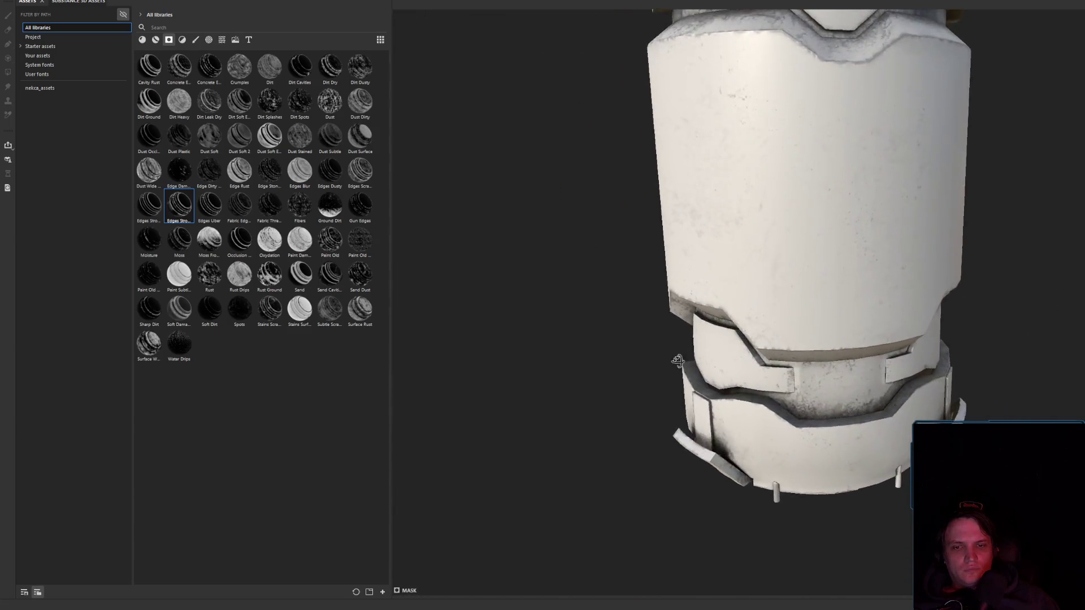
mouse_move(859, 294)
left_mouse_down("alt")
mouse_move(842, 339)
mouse_move(840, 314)
mouse_move(952, 354)
left_mouse_up("alt")
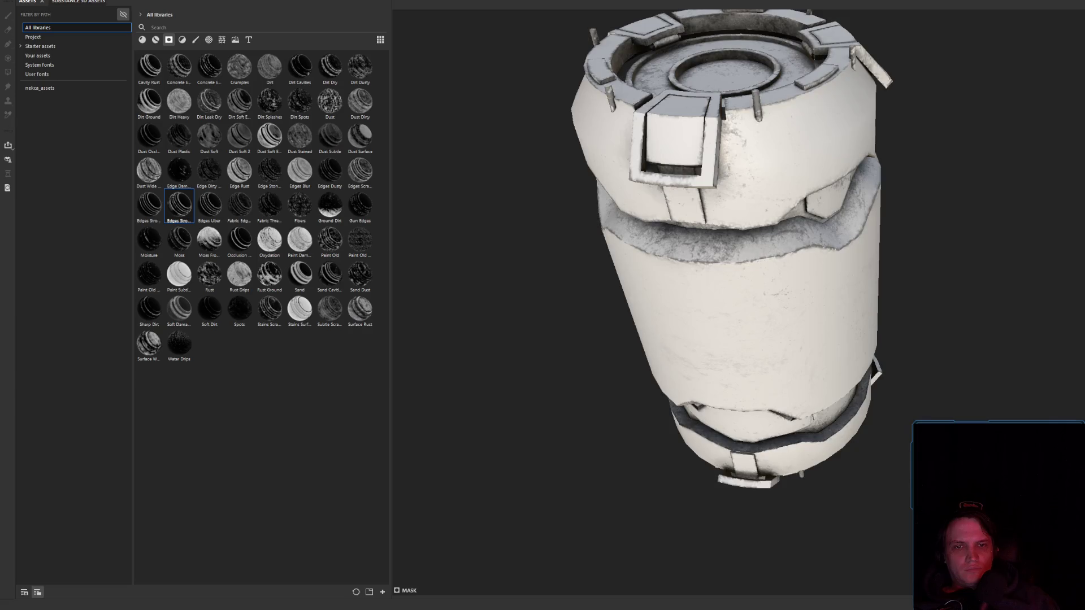
left_click_drag(951, 354, 950, 320, "alt")
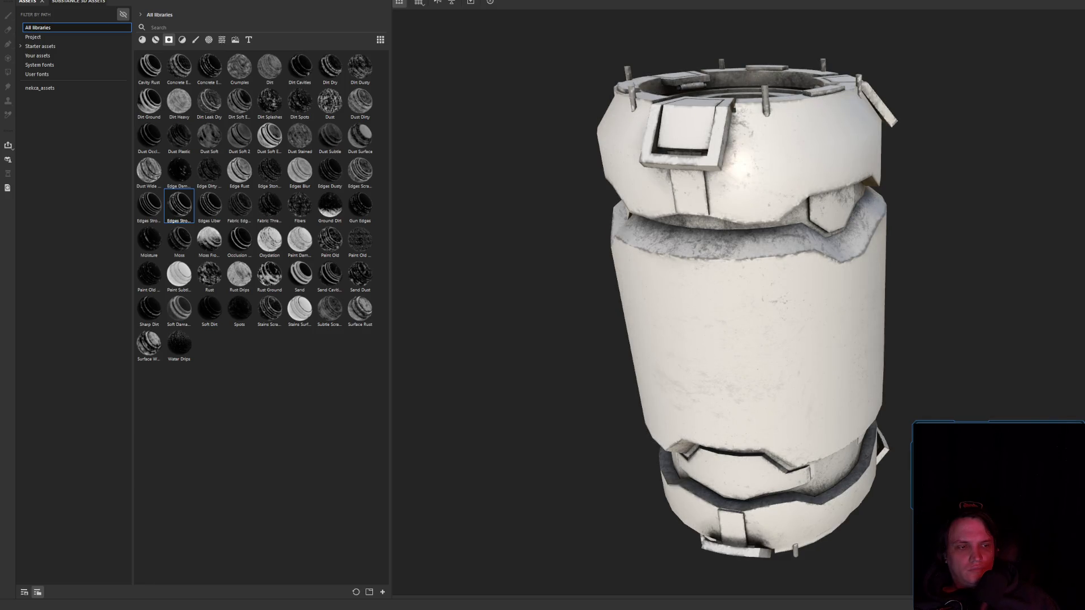
- With the paint brush active, inspect the edge wear on the barrel's upper body and top cap
key("1")
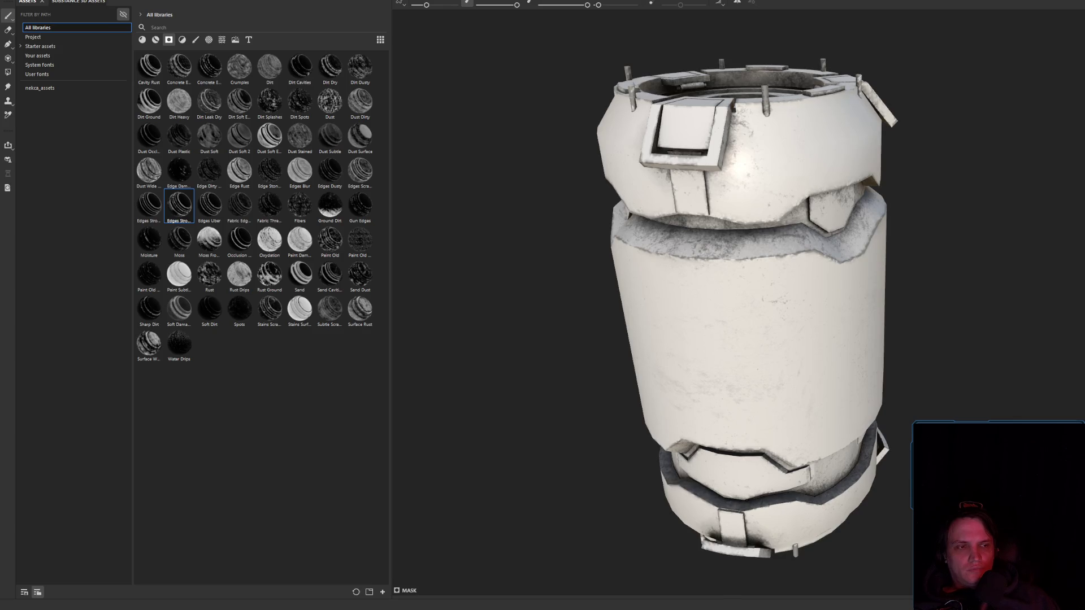
left_click_drag(948, 273, 1061, 242, "alt")
scroll(1060, 242, "up", 3)
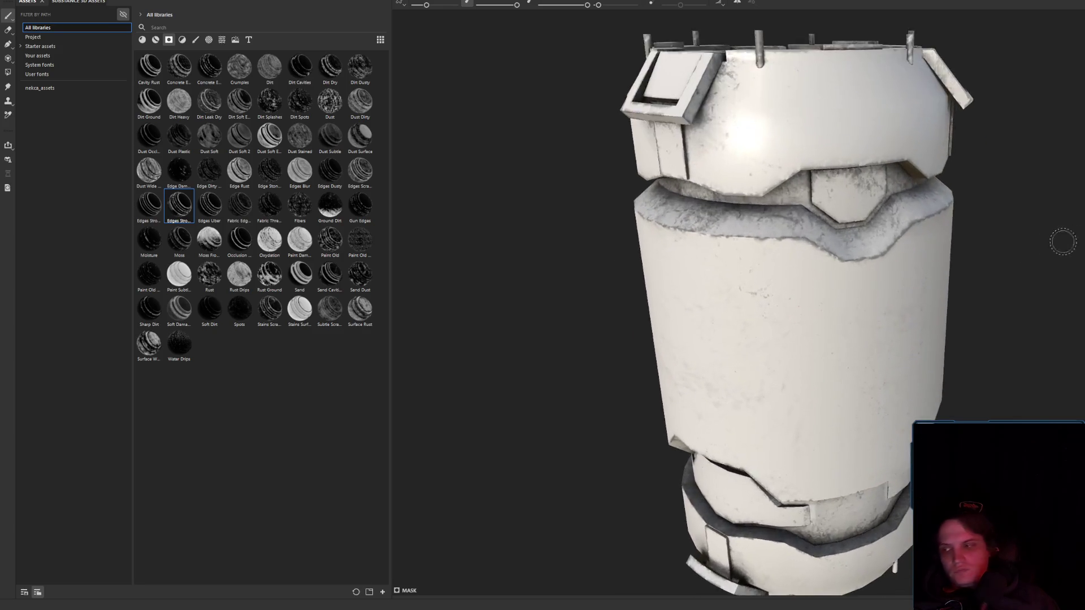
left_click_drag(812, 201, 826, 217, "alt")
scroll(825, 217, "down", 3)
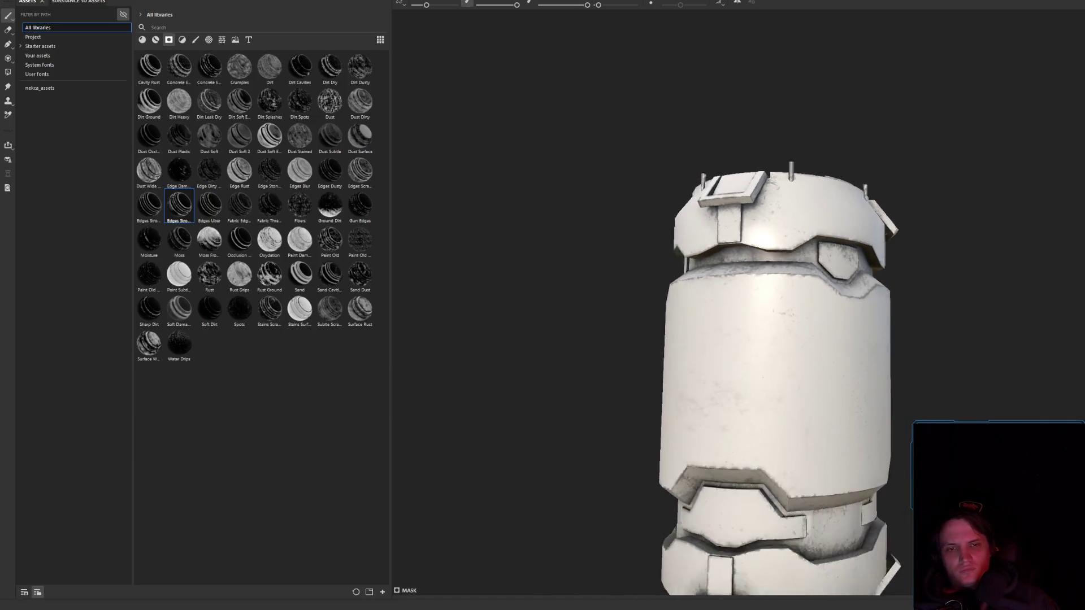
mouse_move(780, 317)
left_mouse_down("alt")
mouse_move(799, 311)
mouse_move(477, 348)
mouse_move(565, 305)
mouse_move(792, 238)
left_mouse_up("alt")
scroll(824, 223, "up", 3)
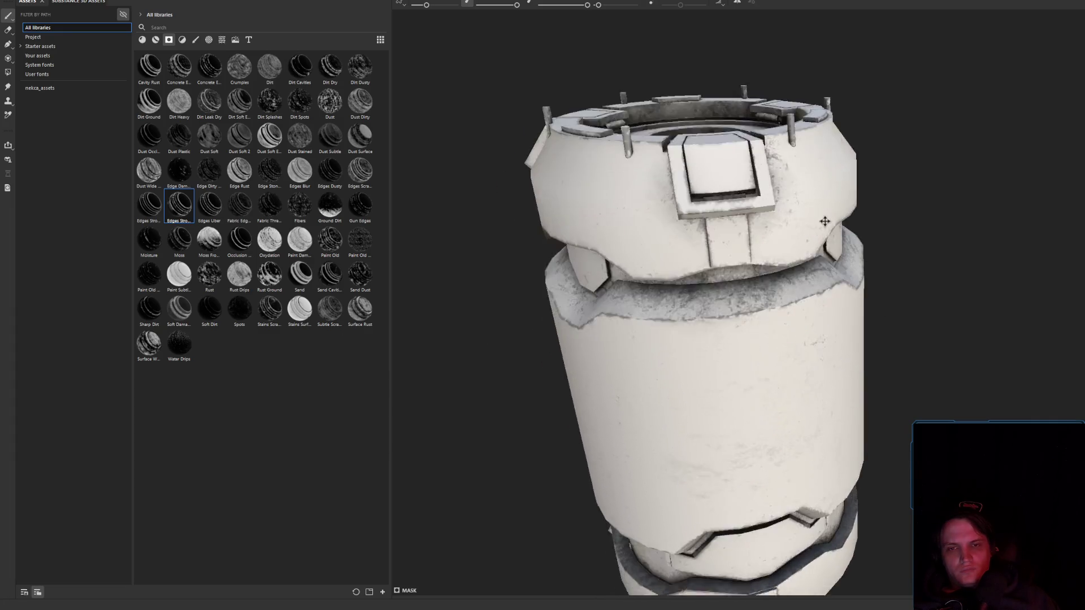
mouse_move(782, 277)
left_mouse_down("alt")
mouse_move(811, 300)
mouse_move(712, 306)
left_mouse_up("alt")
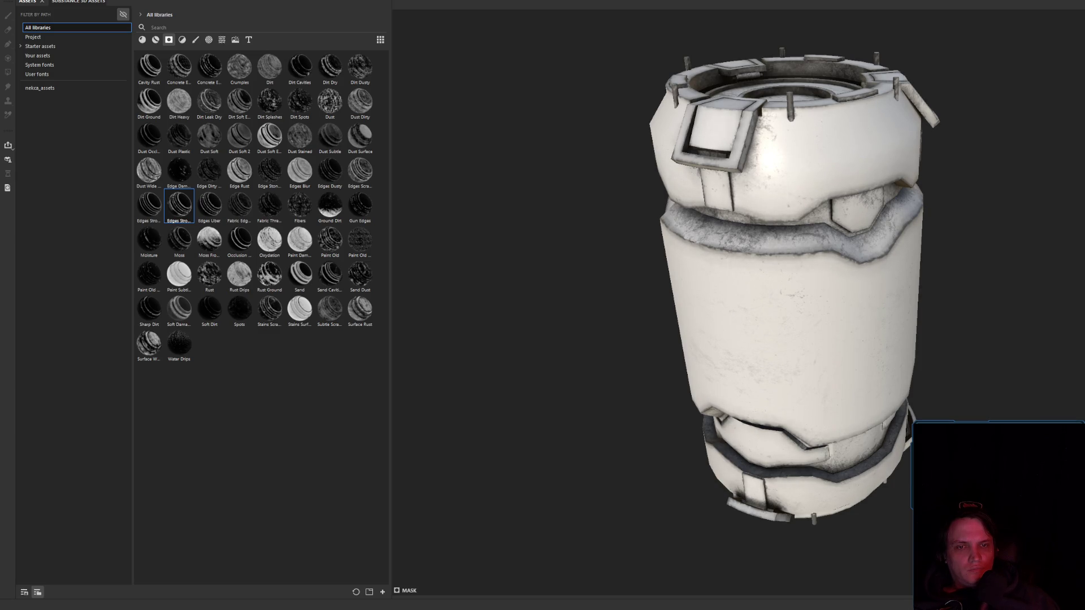
mouse_move(953, 383)
left_mouse_down("alt")
mouse_move(779, 310)
mouse_move(574, 300)
mouse_move(719, 273)
mouse_move(813, 294)
mouse_move(578, 252)
mouse_move(1019, 322)
mouse_move(843, 361)
mouse_move(758, 466)
mouse_move(748, 297)
mouse_move(882, 293)
mouse_move(819, 242)
mouse_move(904, 289)
left_mouse_up("alt")
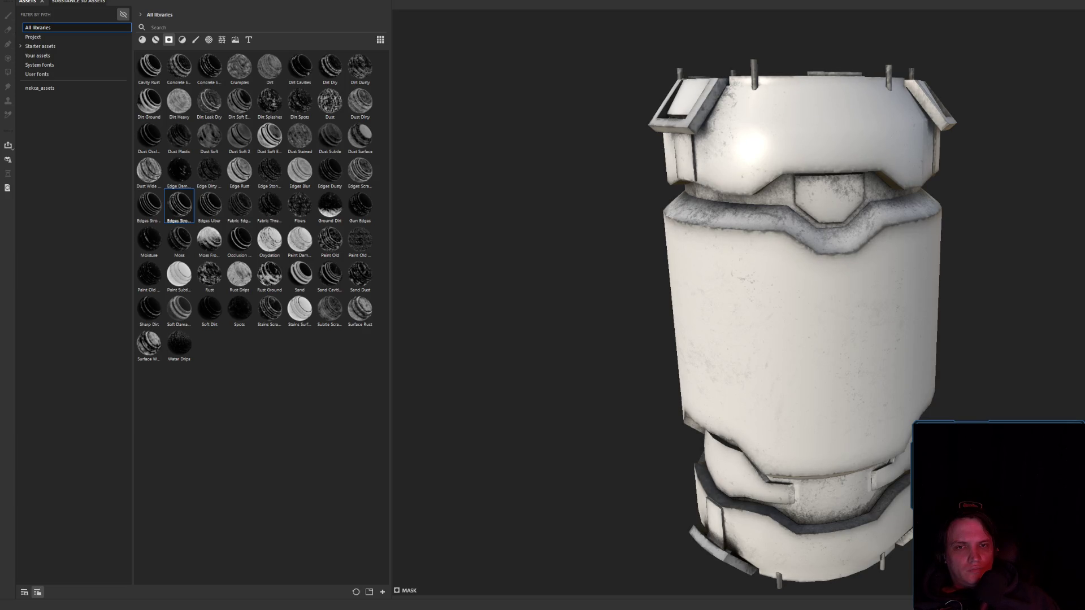
scroll(739, 262, "down", 5)
mouse_move(729, 266)
left_mouse_down("alt")
mouse_move(921, 284)
mouse_move(812, 300)
mouse_move(860, 315)
left_mouse_up("alt")
scroll(973, 297, "up", 2)
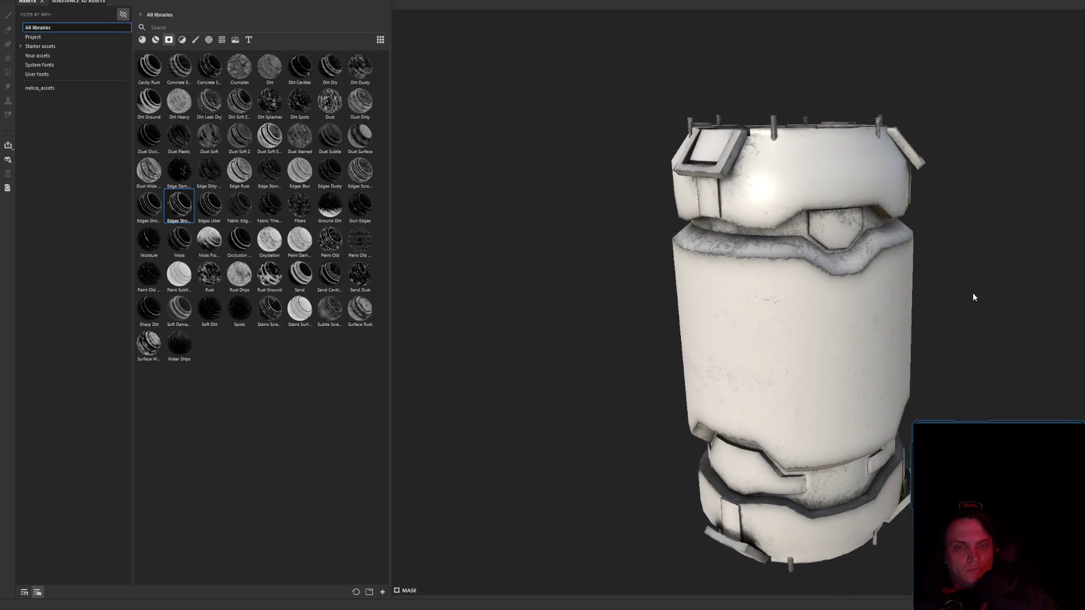
mouse_move(973, 297)
left_mouse_down("alt")
mouse_move(855, 278)
mouse_move(850, 298)
mouse_move(533, 305)
mouse_move(758, 315)
mouse_move(830, 300)
left_mouse_up("alt")
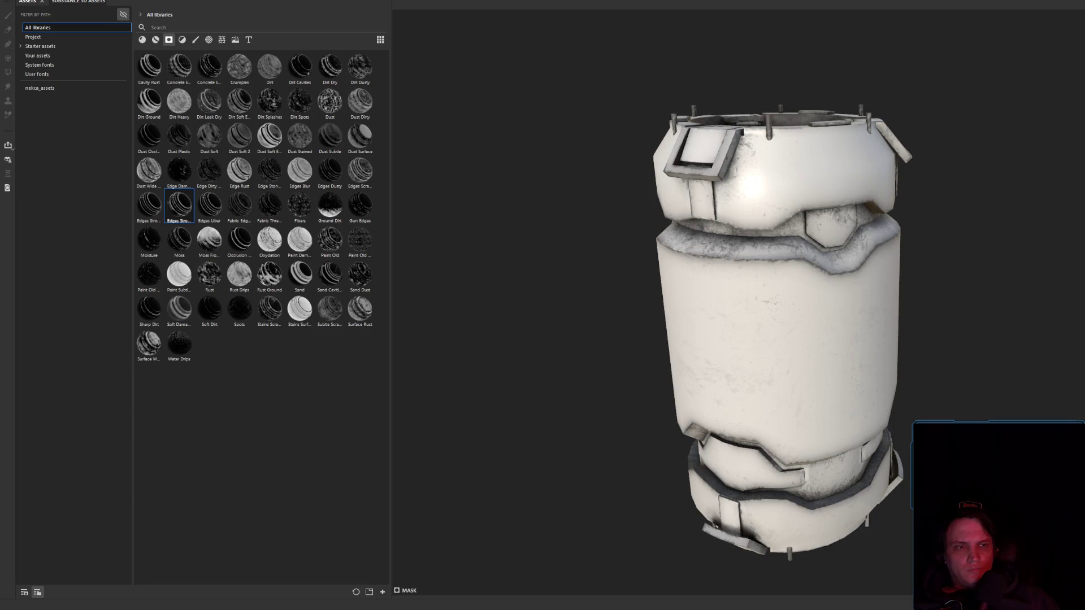
mouse_move(748, 238)
left_mouse_down("alt")
mouse_move(751, 316)
mouse_move(747, 235)
mouse_move(582, 412)
mouse_move(678, 255)
left_mouse_up("alt")
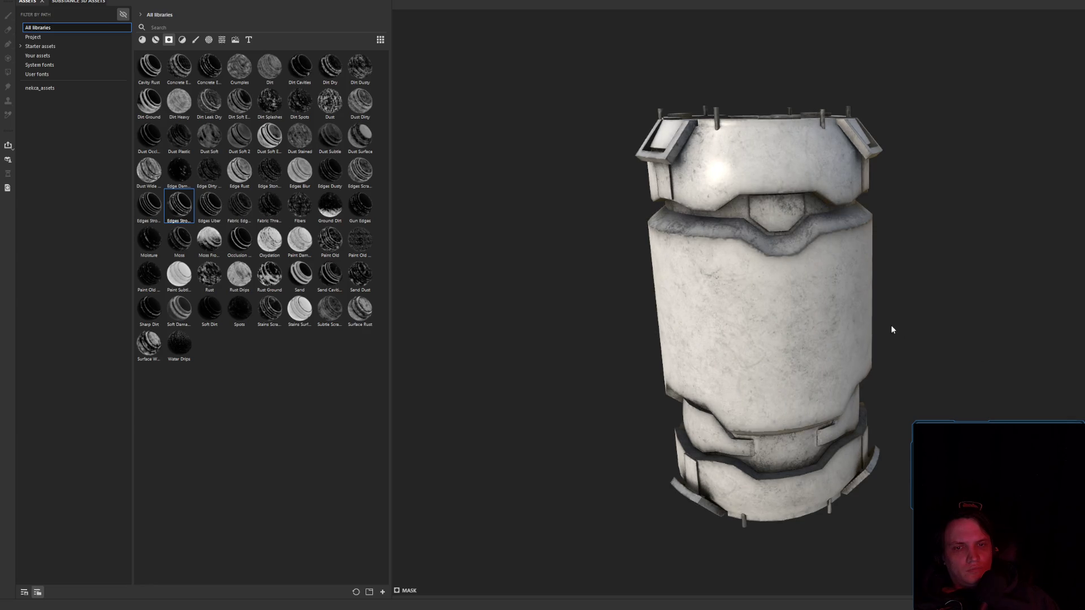
mouse_move(891, 326)
left_mouse_down("alt")
mouse_move(806, 296)
mouse_move(893, 305)
mouse_move(717, 322)
left_mouse_up("alt")
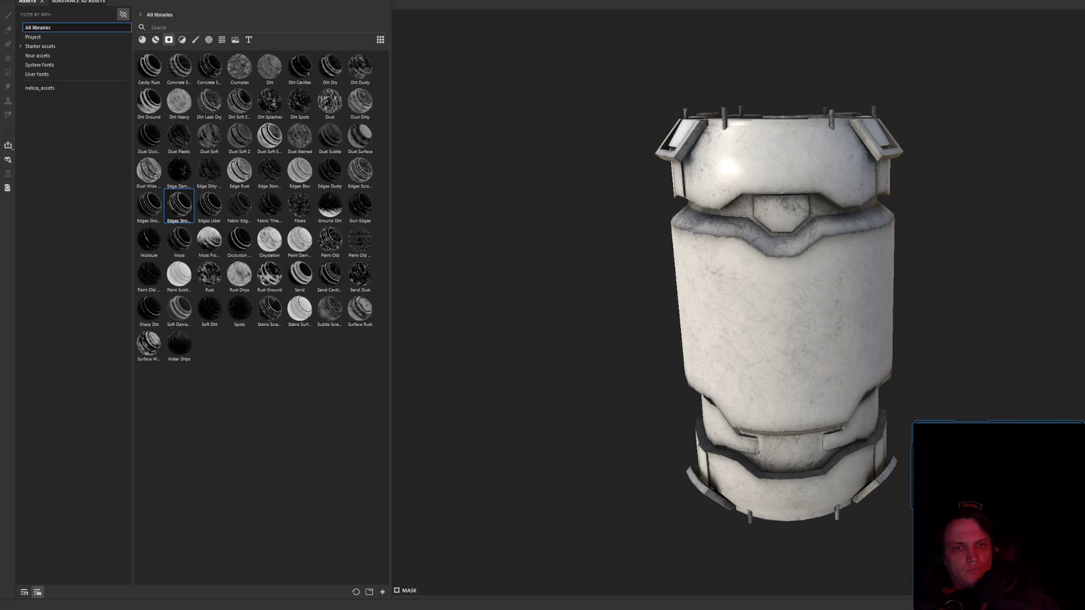
mouse_move(831, 243)
left_mouse_down("alt")
mouse_move(694, 339)
mouse_move(751, 317)
mouse_move(820, 260)
mouse_move(834, 266)
mouse_move(584, 293)
mouse_move(900, 293)
mouse_move(791, 263)
left_mouse_up("alt")
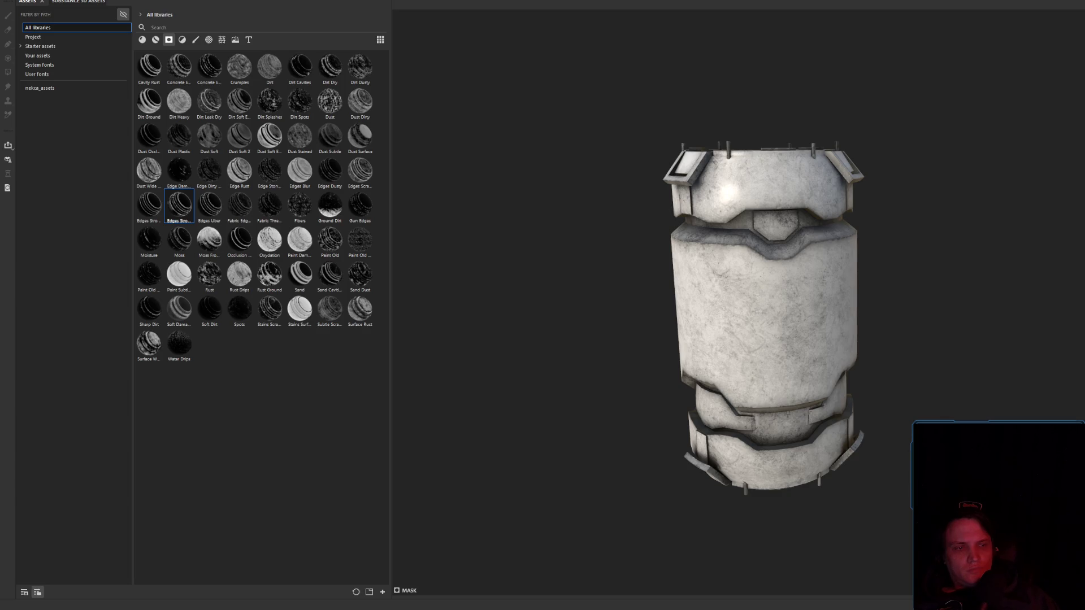
left_click_drag(708, 232, 687, 329, "alt")
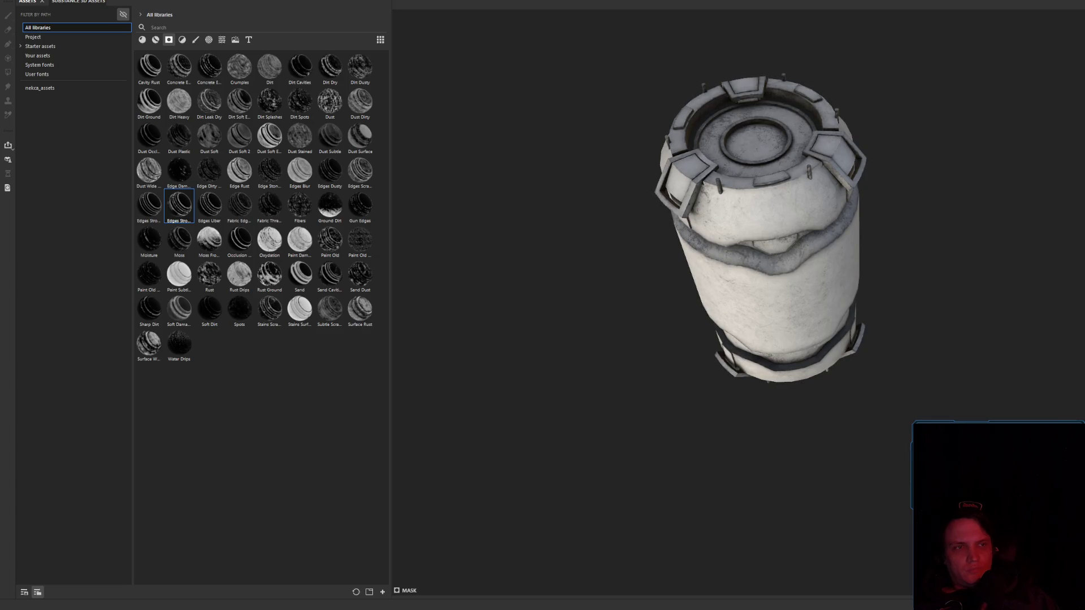
left_click_drag(688, 328, 692, 249, "alt")
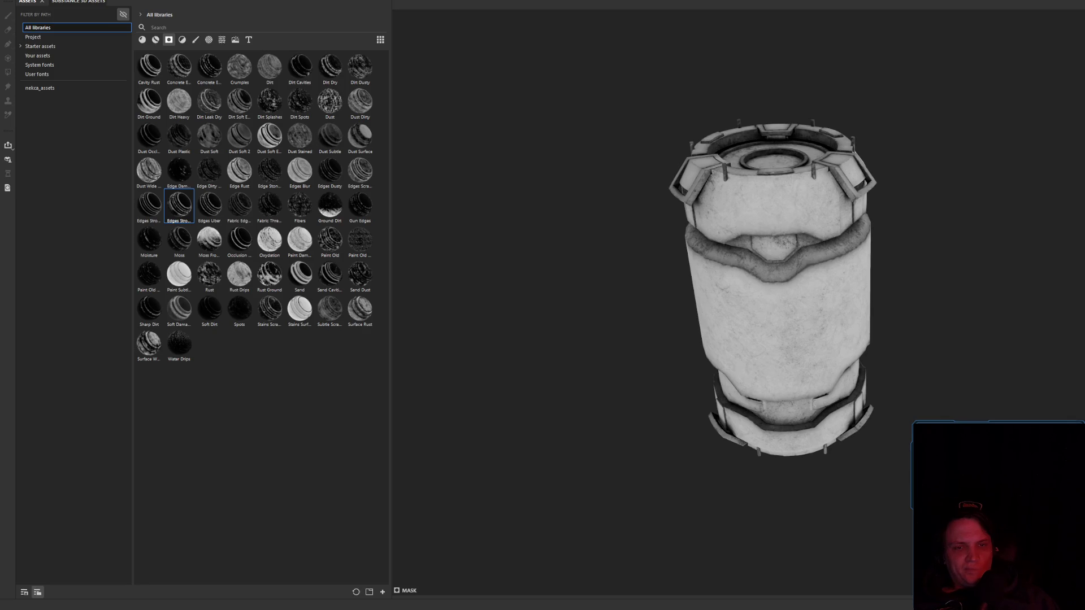
left_click_drag(862, 317, 863, 282, "alt")
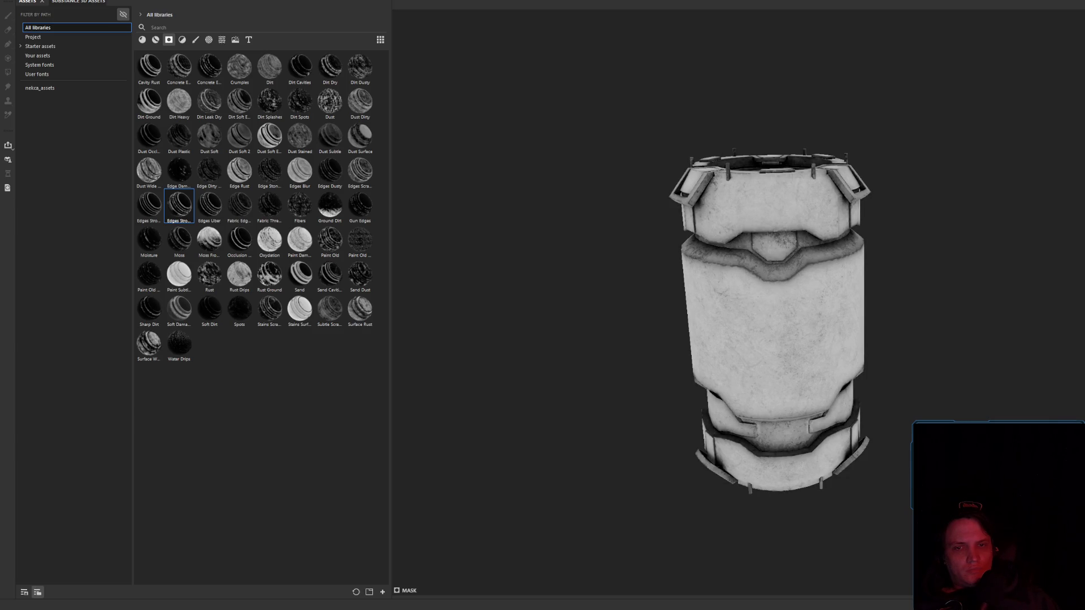
mouse_move(780, 339)
left_mouse_down("alt")
mouse_move(770, 343)
mouse_move(782, 283)
mouse_move(514, 261)
mouse_move(486, 271)
mouse_move(540, 265)
left_mouse_up("alt")
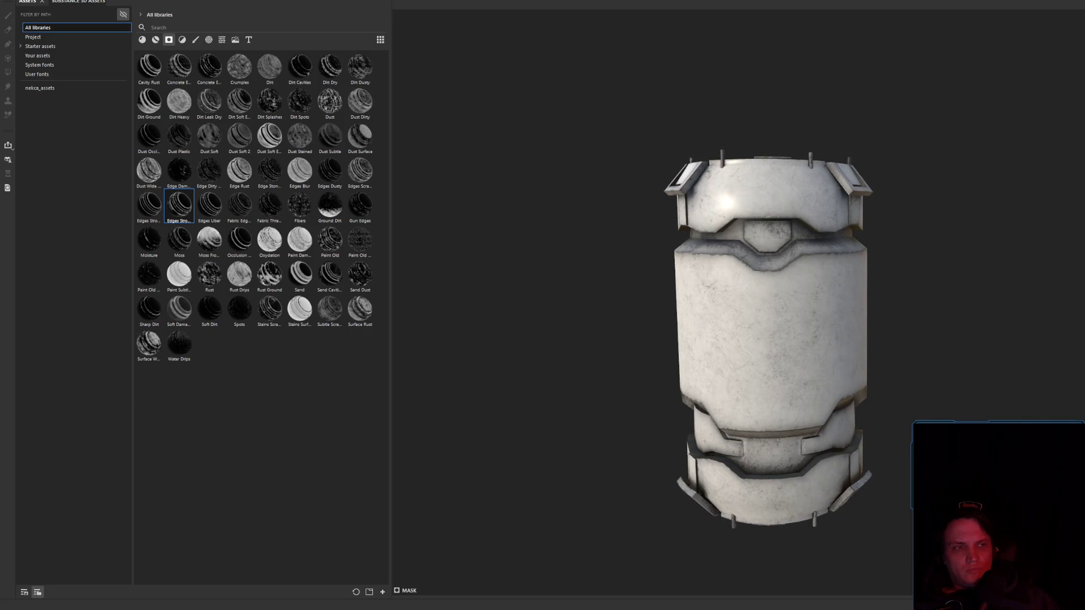
key("1")
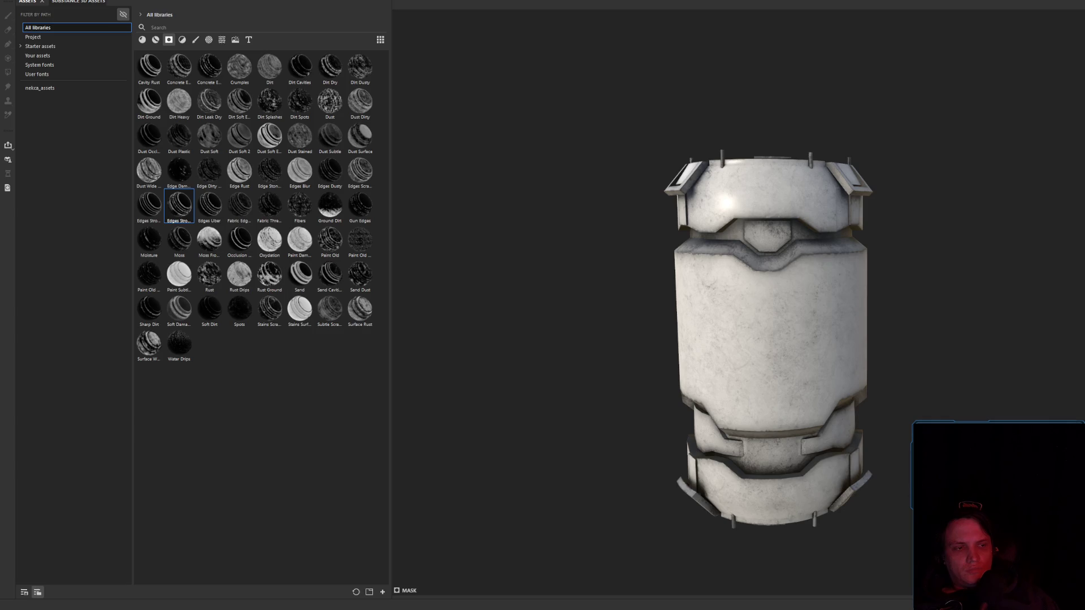
scroll(866, 238, "up", 5)
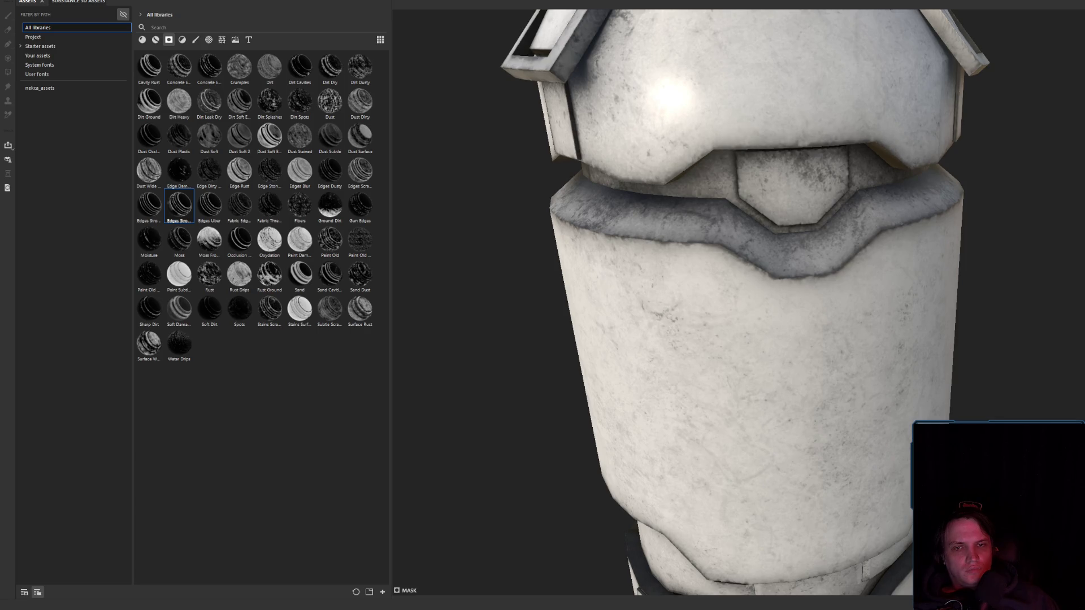
scroll(640, 283, "down", 5)
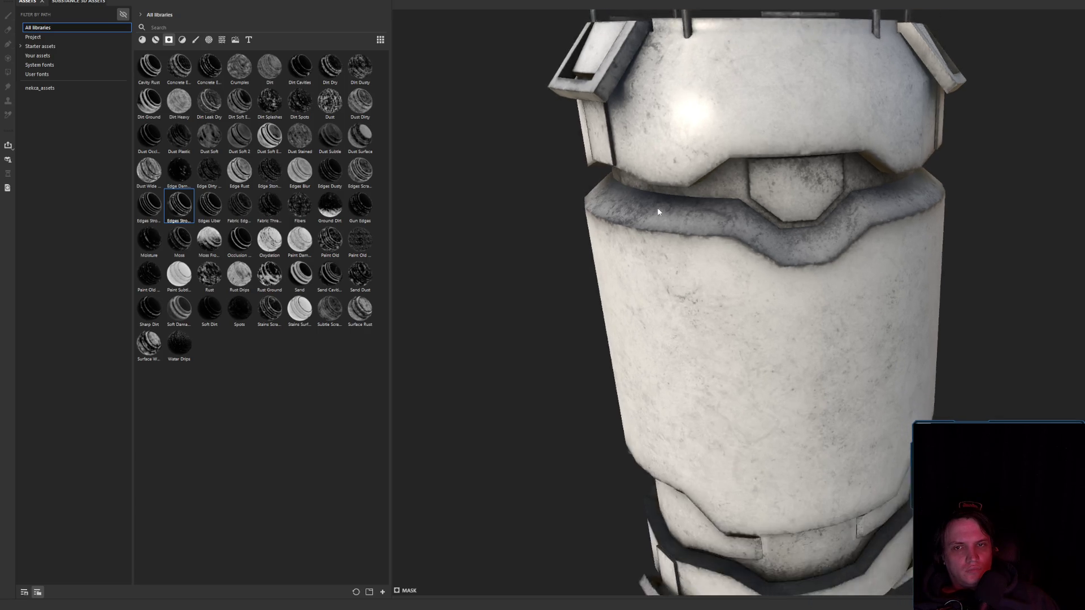
mouse_move(650, 260)
left_mouse_down("alt")
mouse_move(640, 318)
mouse_move(826, 290)
mouse_move(872, 307)
mouse_move(848, 332)
mouse_move(804, 323)
mouse_move(841, 318)
mouse_move(832, 317)
left_mouse_up("alt")
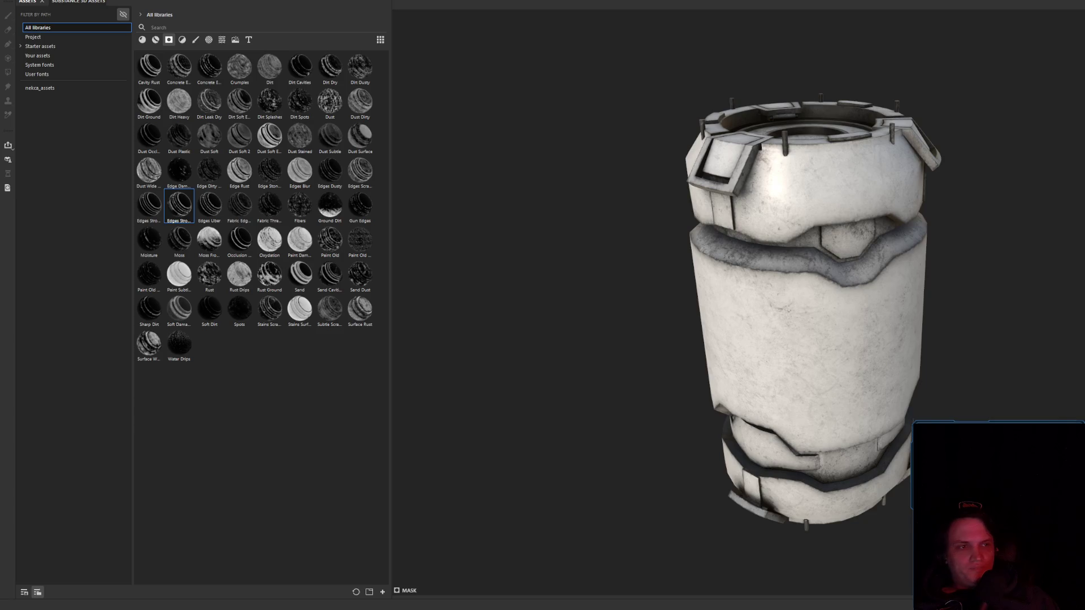
key("alt")
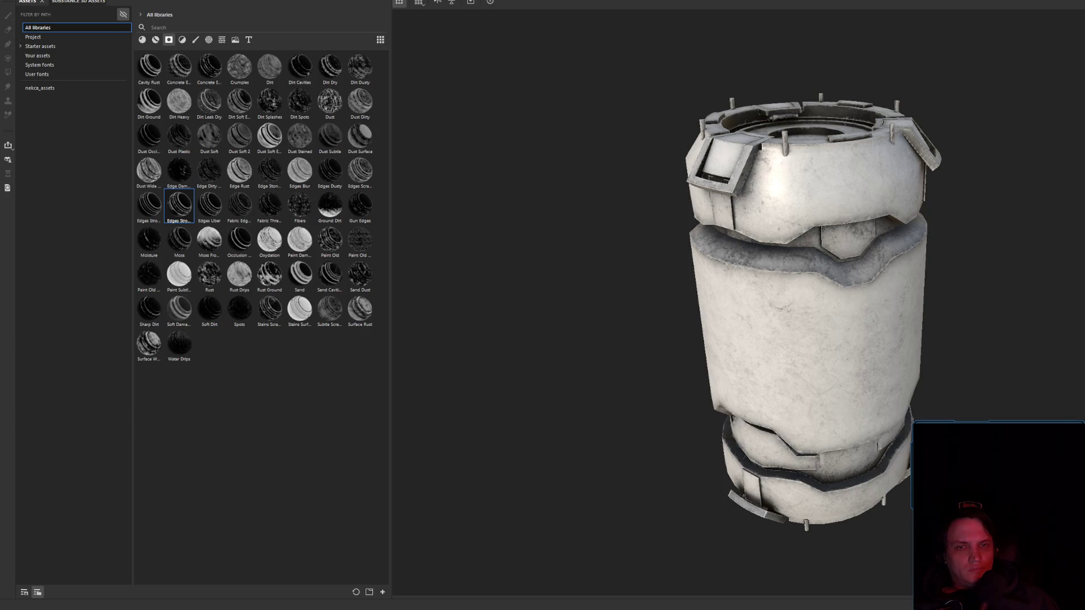
scroll(829, 285, "up", 3)
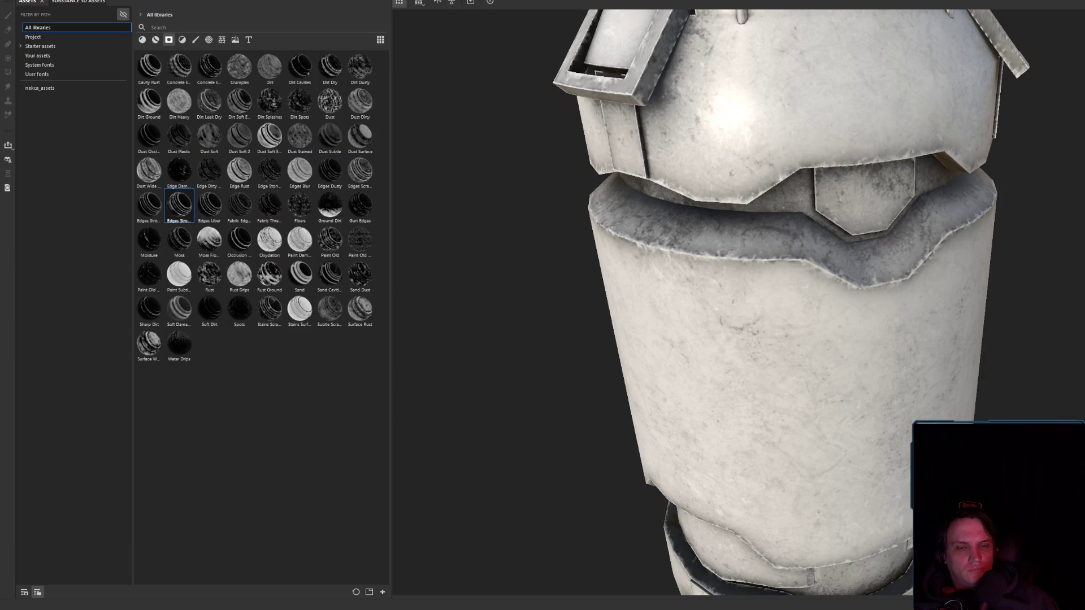
scroll(840, 312, "down", 5)
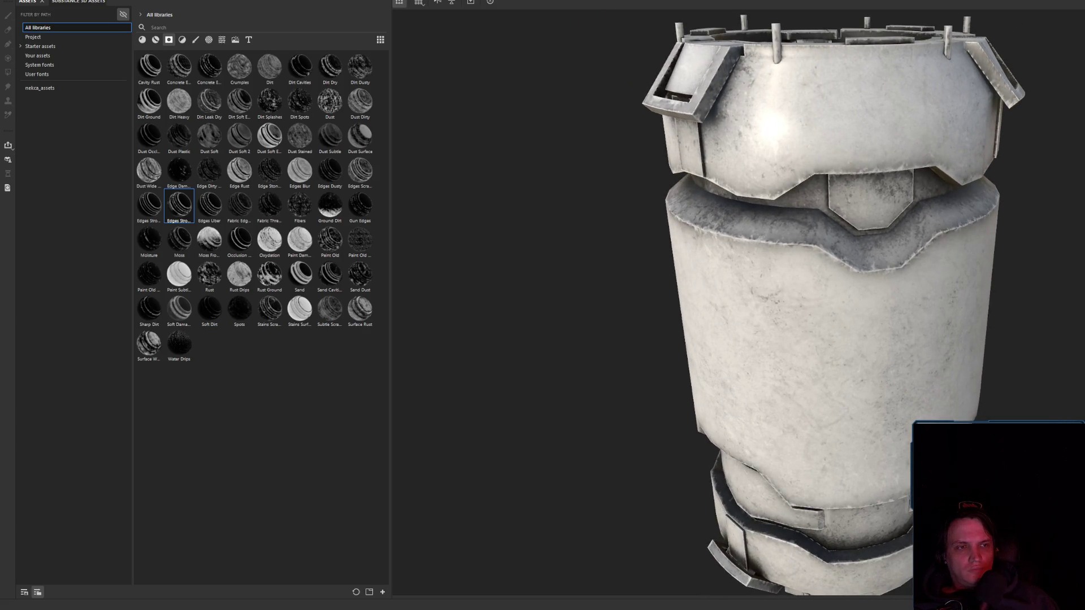